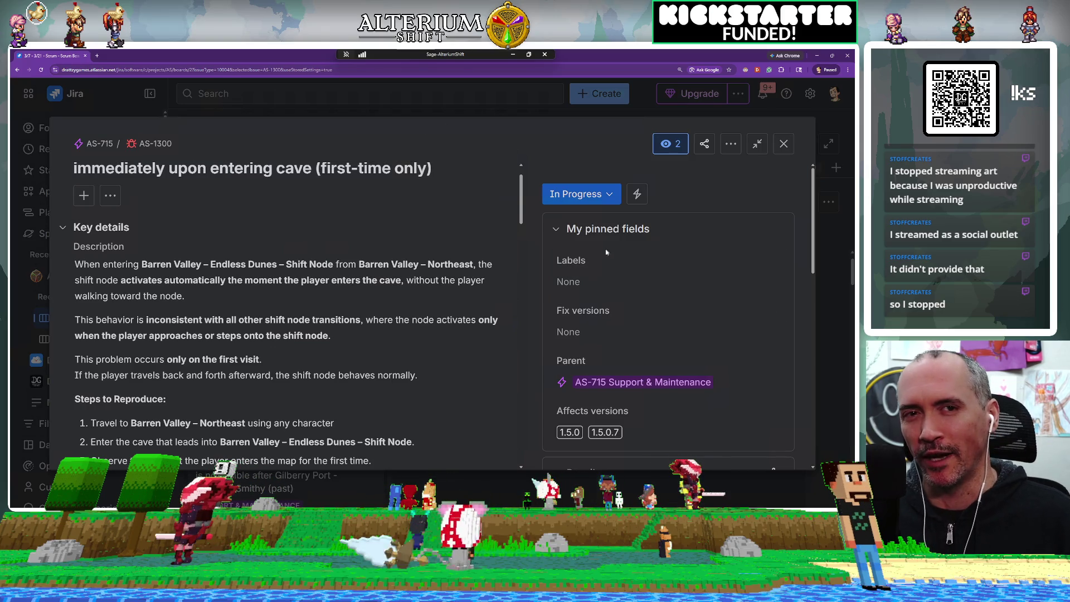
Set bug AS-1300's status to Development Complete and close its details
left_click(609, 196)
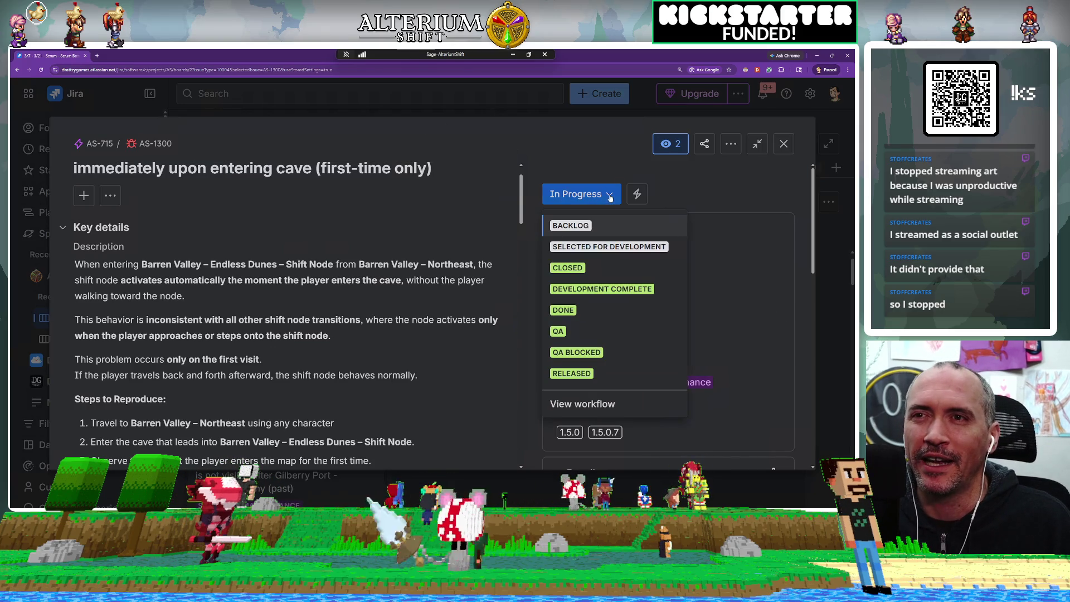
left_click(591, 289)
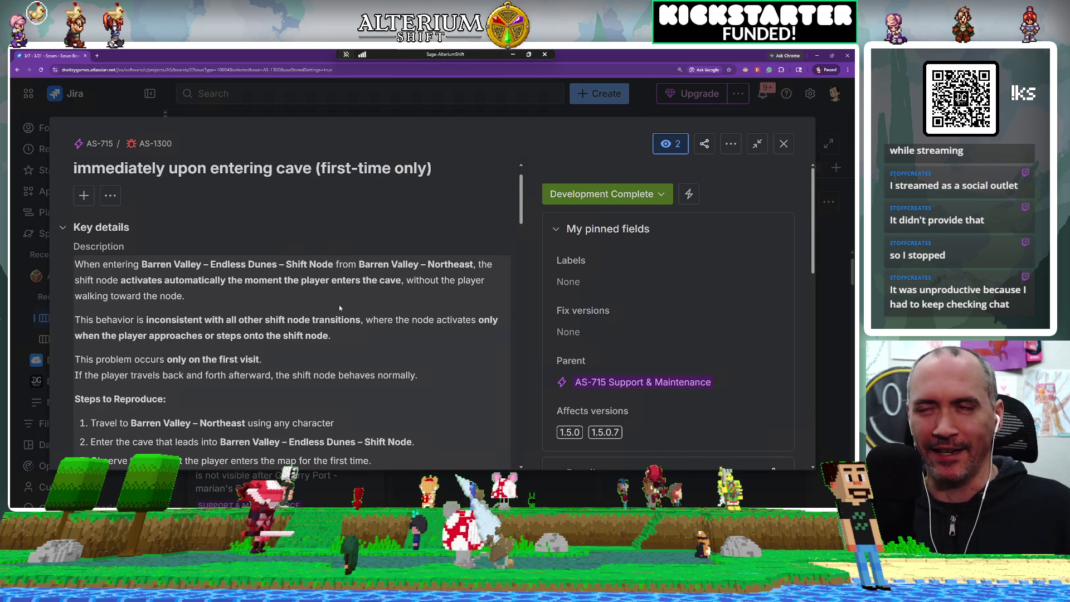
left_click(780, 144)
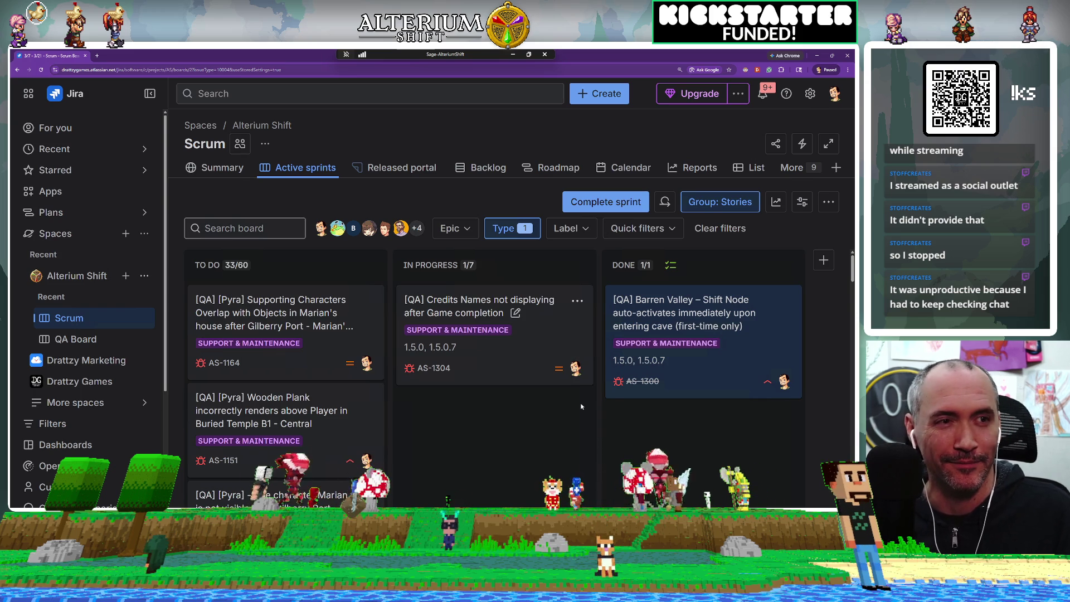
Open the AS-1304 bug about credits names missing after game completion
key("j")
key("o")
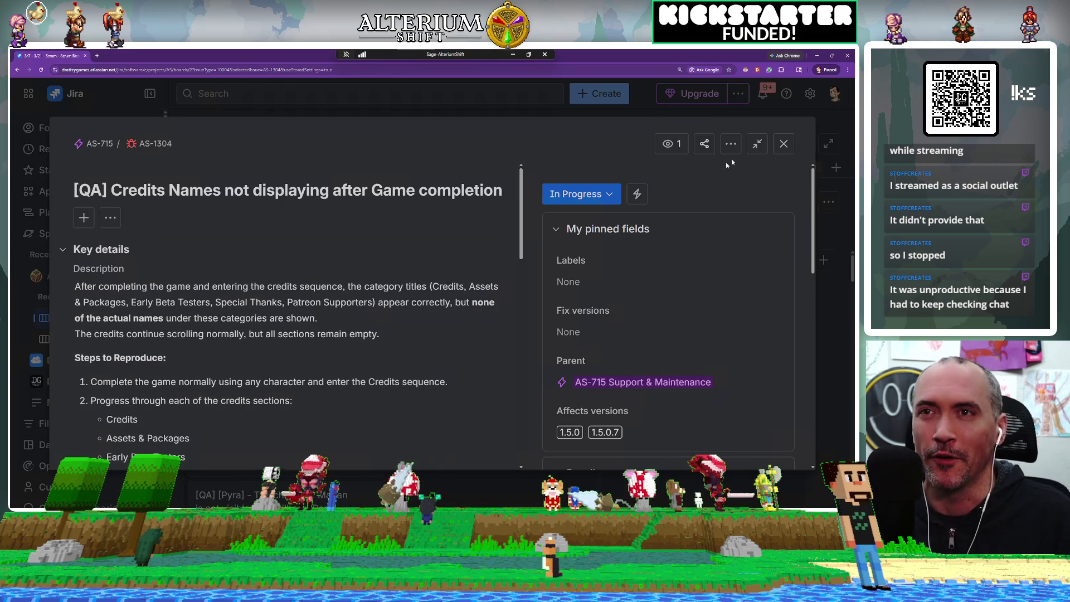
Close the AS-1304 issue and dismiss Chrome's 'Get help with your tasks' popup
left_click(783, 143)
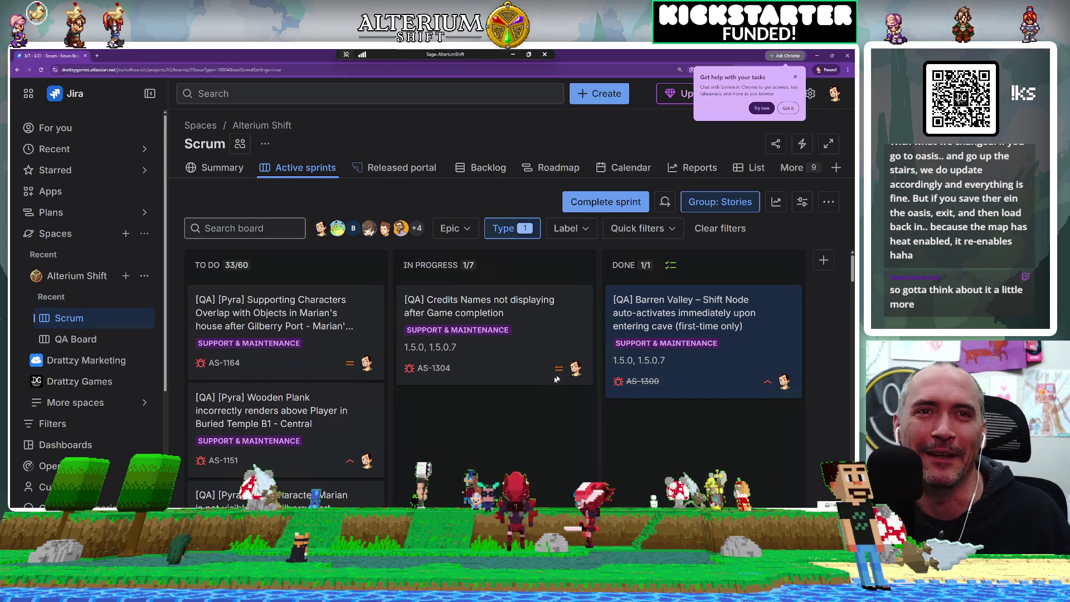
left_click(795, 77)
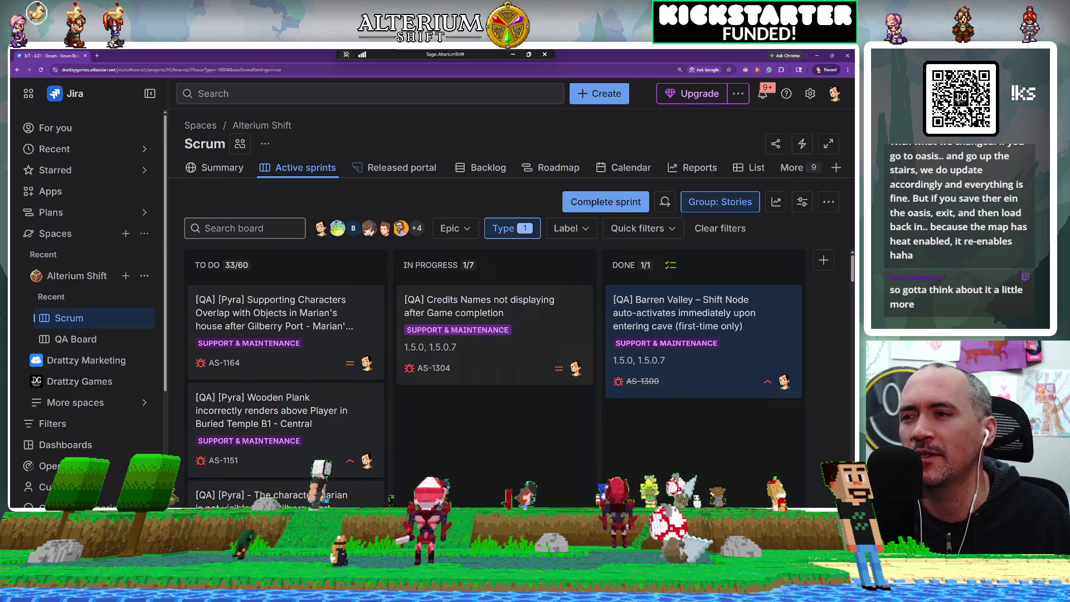
Switch from the browser to the Unity Editor with the game running
key("alt+Tab")
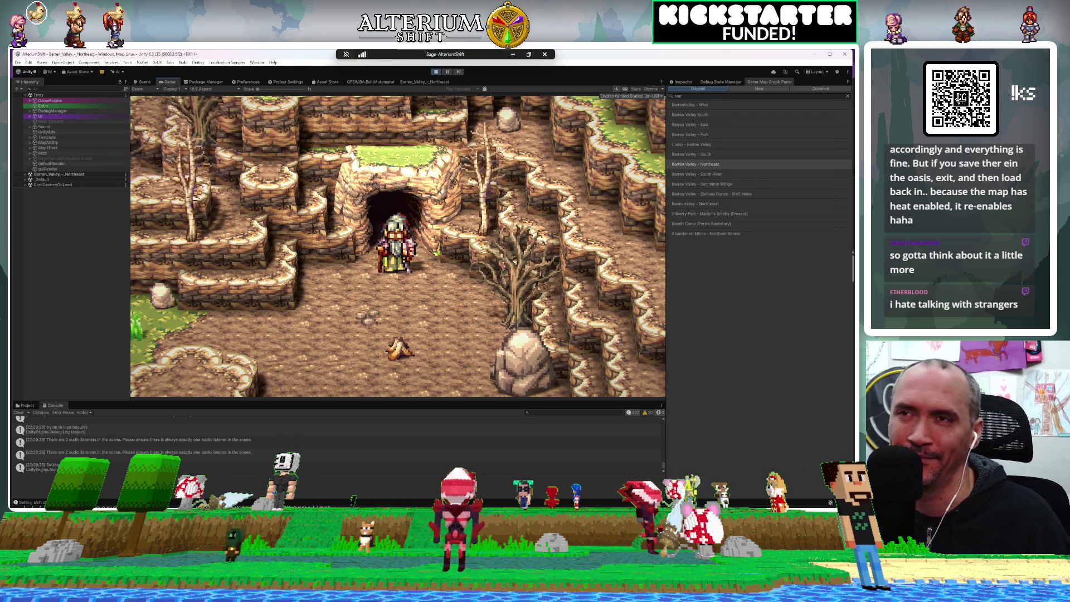
Search the Game Map Graph Panel for 'oasis' and load the Endless Dunes - Oasis graph
double_click(718, 93)
type("oasis")
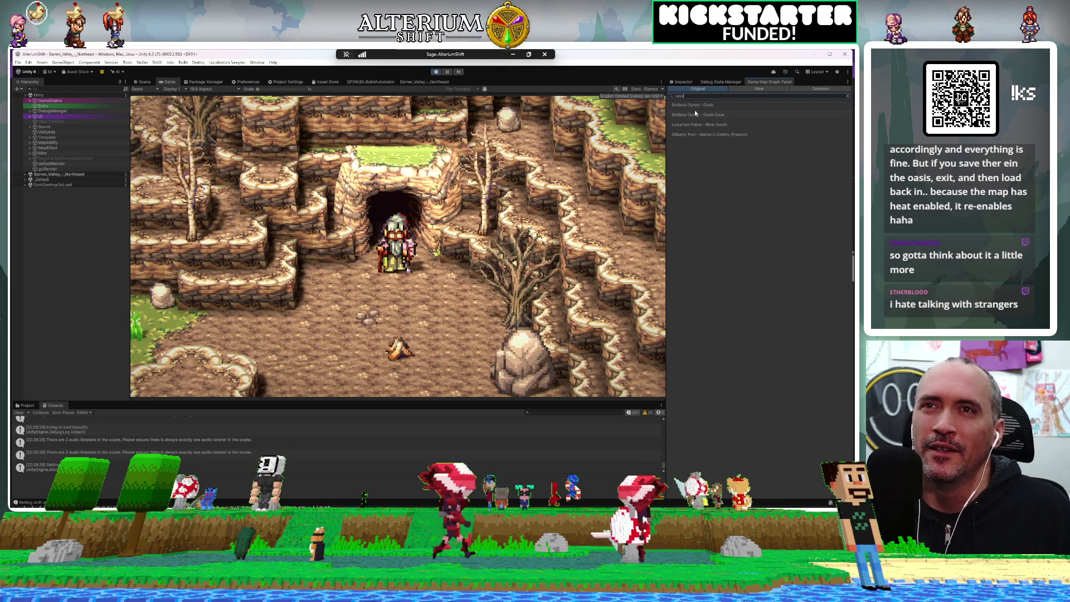
left_click(697, 104)
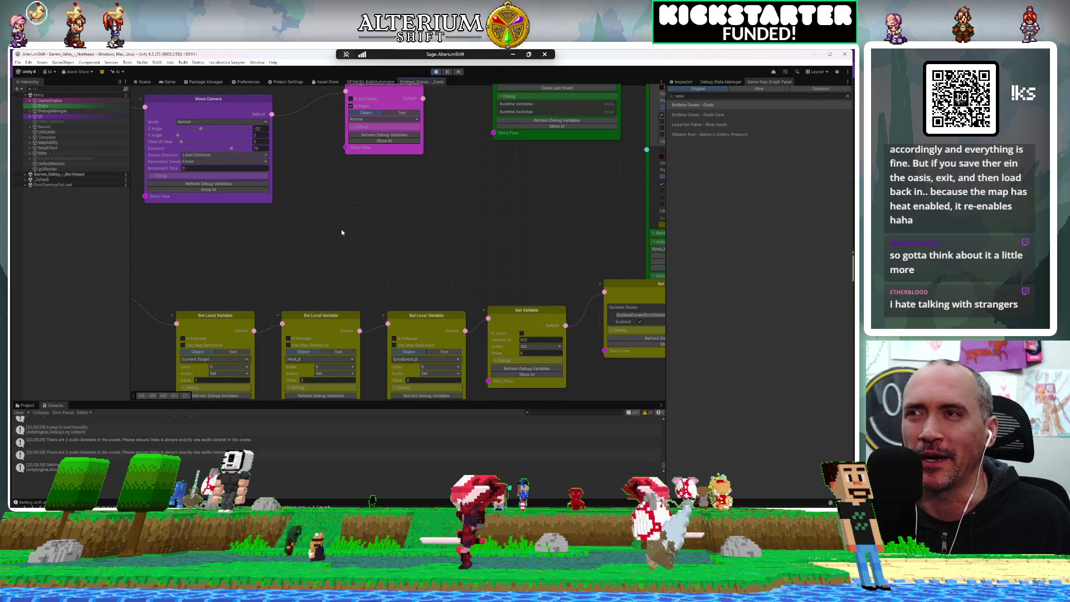
scroll(342, 232, "down", 10)
scroll(342, 232, "down", 8)
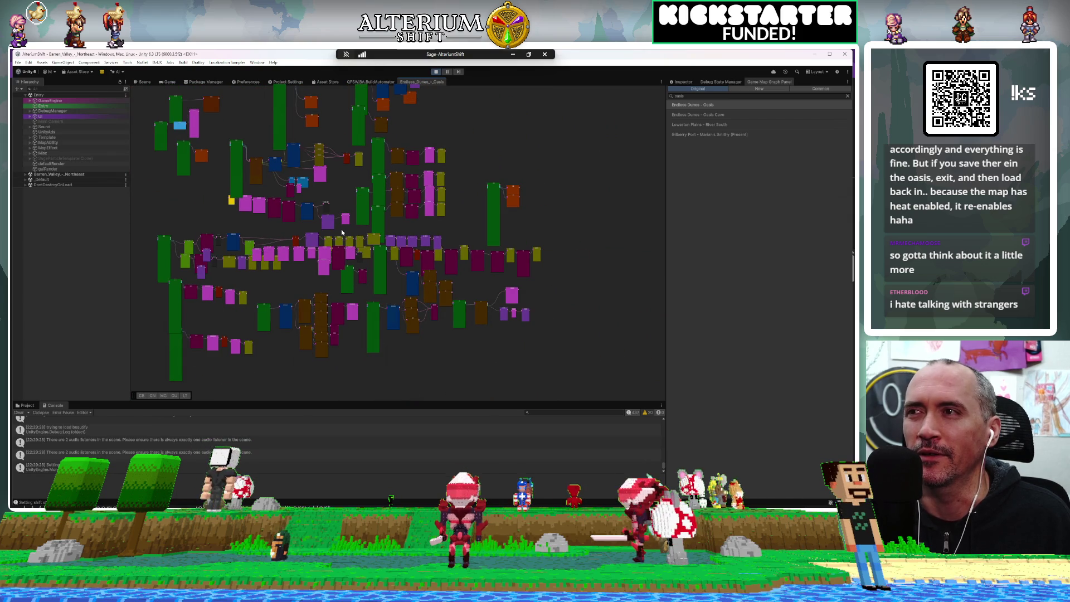
scroll(226, 203, "up", 5)
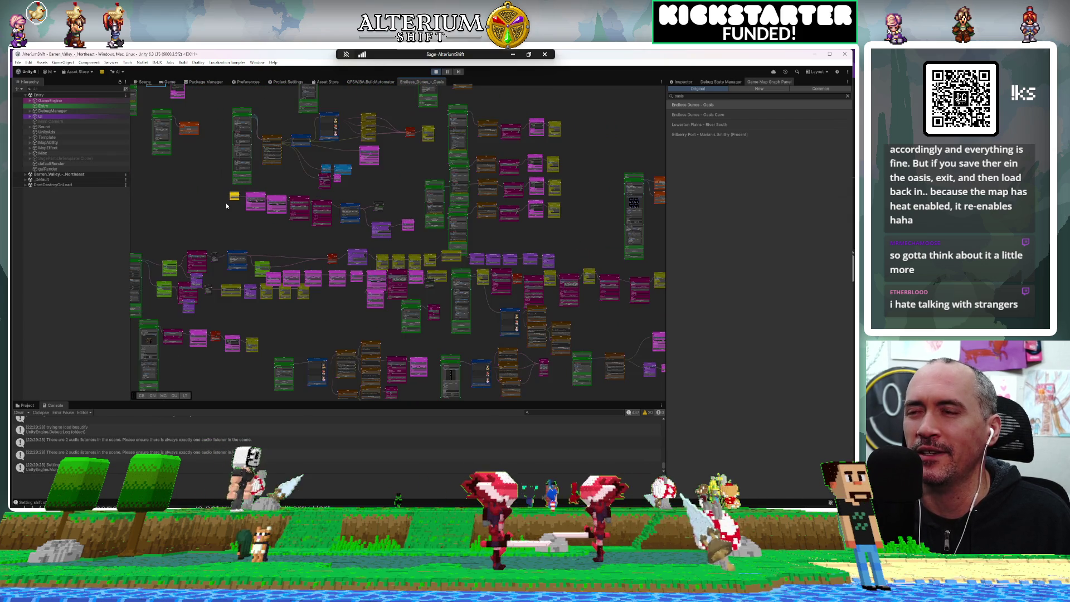
scroll(226, 206, "up", 10)
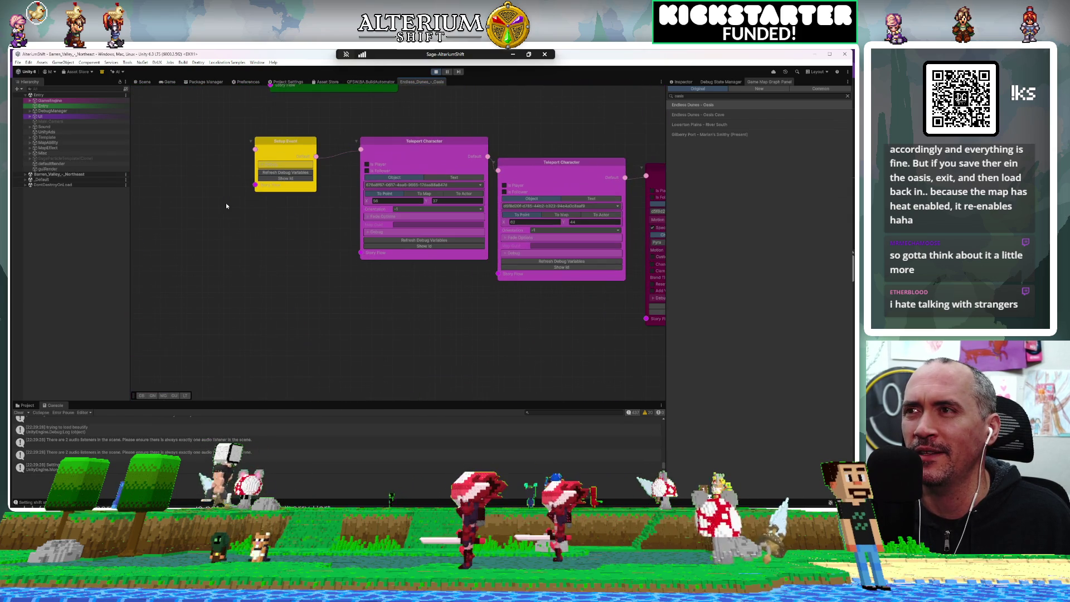
Move the Setup Event node further left and survey the surrounding graph
left_click_drag(252, 143, 131, 138)
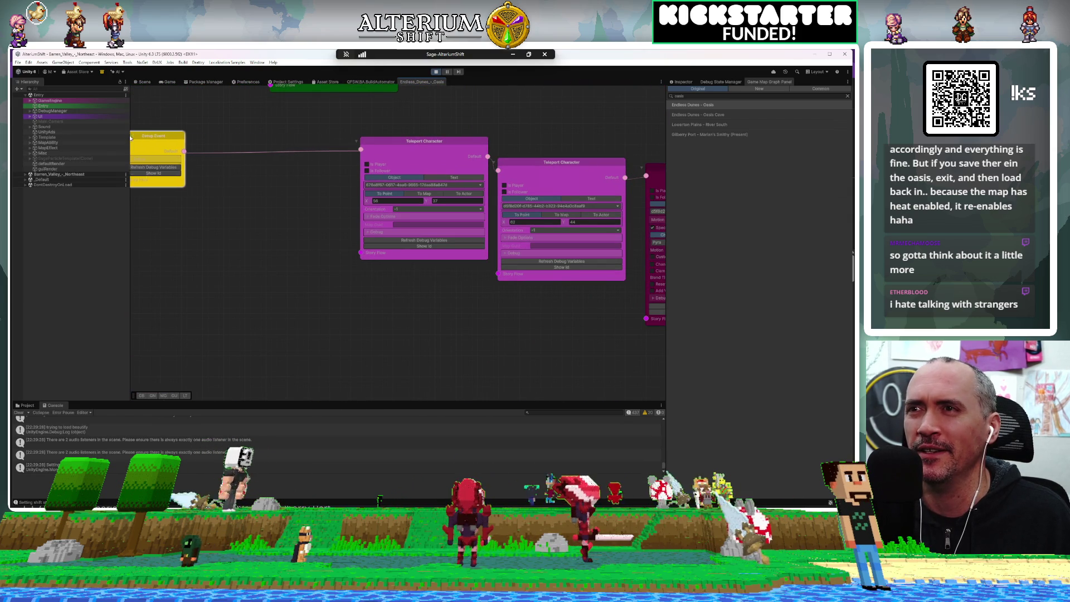
mouse_move(337, 270)
left_mouse_down()
mouse_move(150, 299)
mouse_move(280, 239)
mouse_move(607, 274)
left_mouse_up()
mouse_move(533, 168)
left_mouse_down()
mouse_move(529, 203)
mouse_move(337, 219)
left_mouse_up()
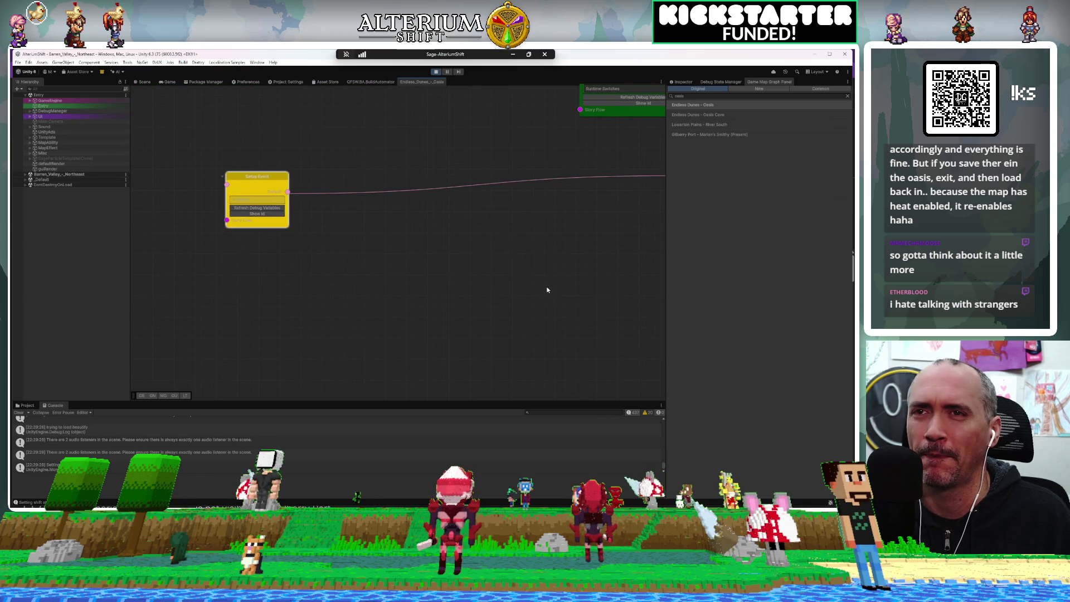
scroll(547, 288, "down", 3)
left_click_drag(363, 289, 188, 284)
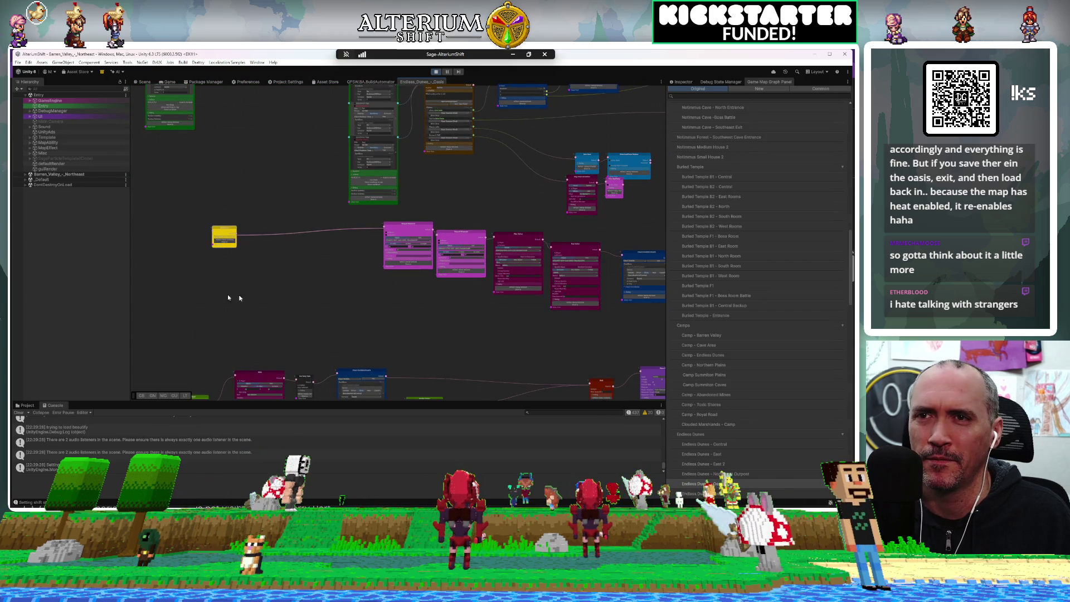
left_click_drag(400, 300, 206, 292)
scroll(467, 280, "up", 5)
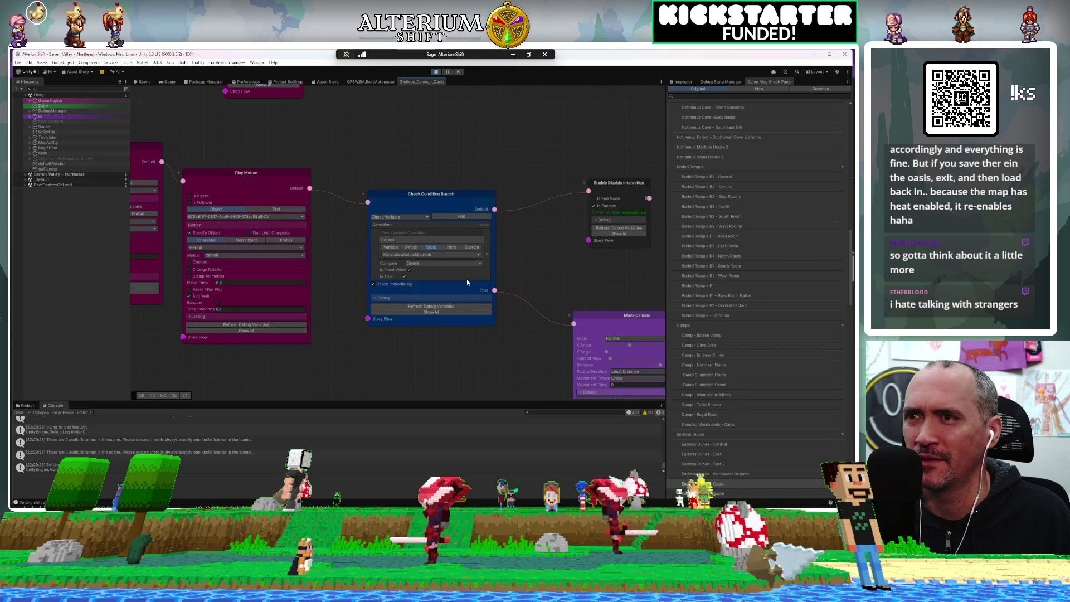
scroll(467, 282, "down", 4)
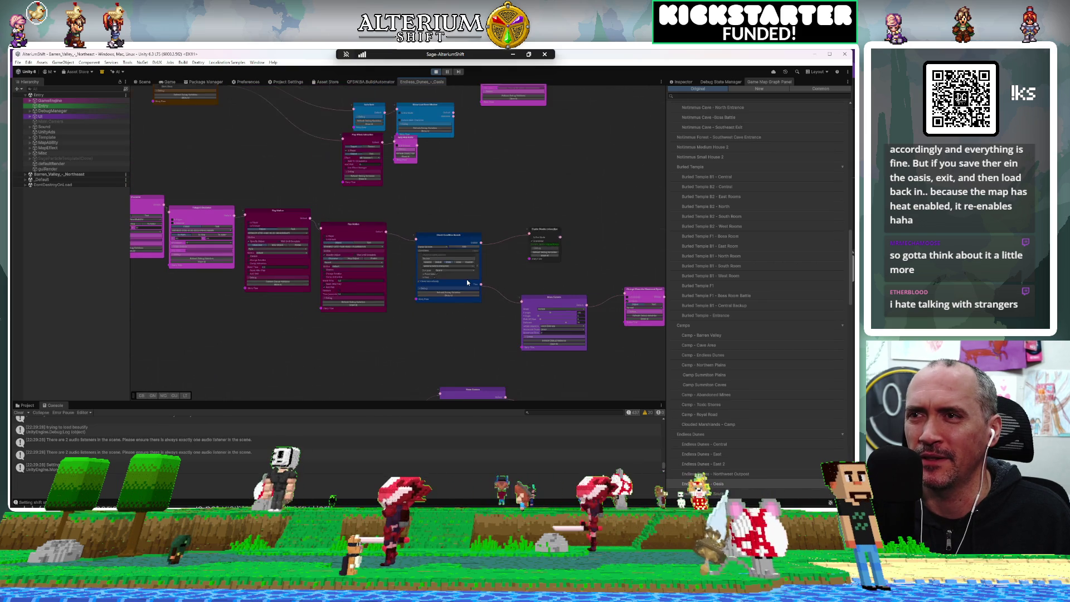
scroll(467, 282, "down", 2)
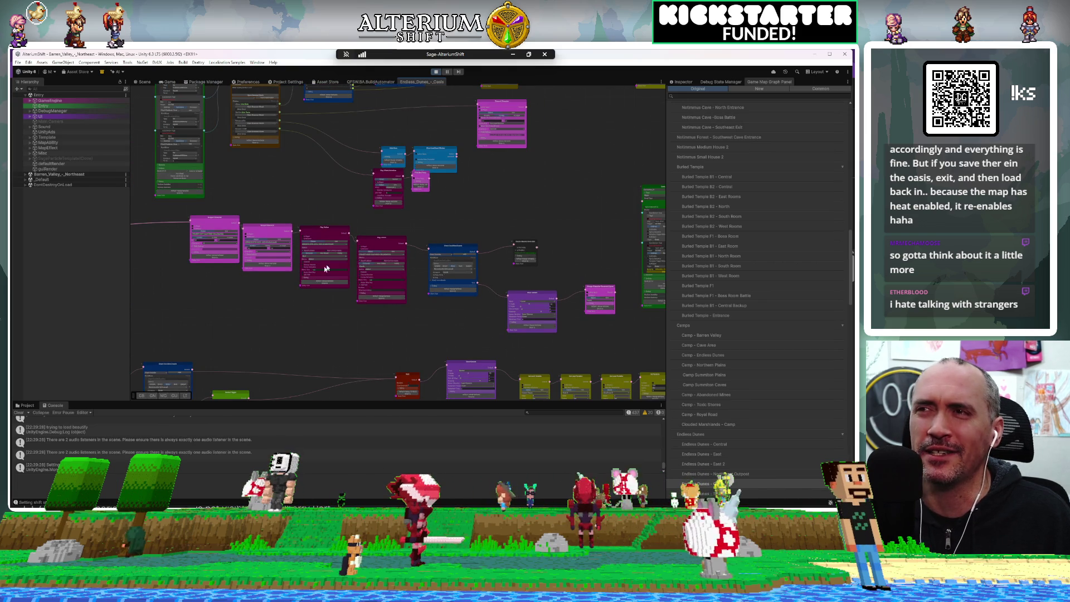
Recentre on the Setup Event node, shift it up-left, and stop play mode
mouse_move(348, 307)
left_mouse_down()
mouse_move(411, 375)
mouse_move(370, 311)
left_mouse_up()
key("f")
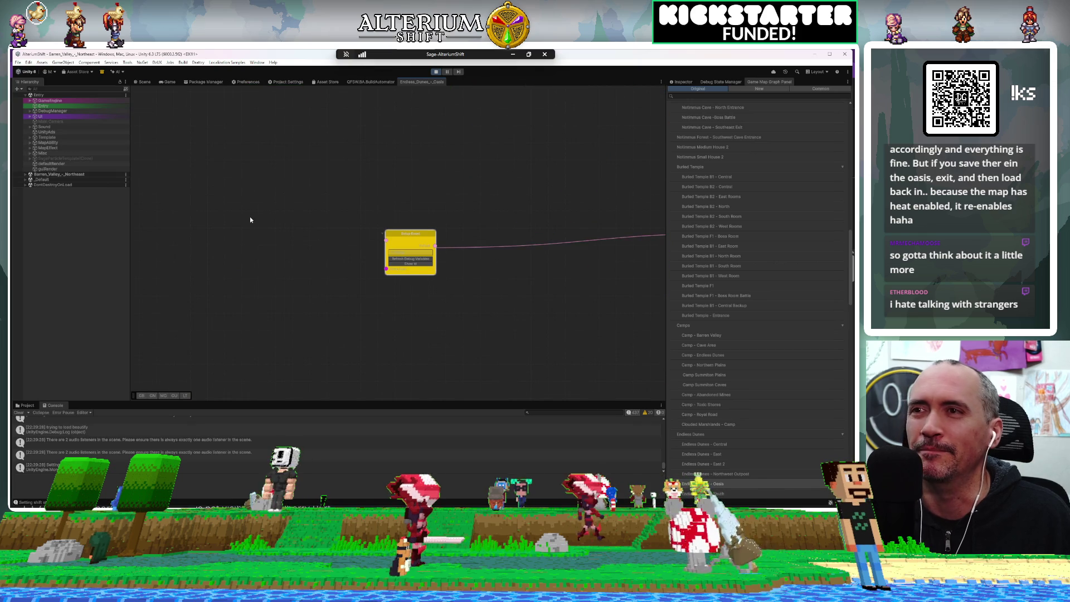
scroll(519, 342, "down", 3)
scroll(436, 319, "up", 3)
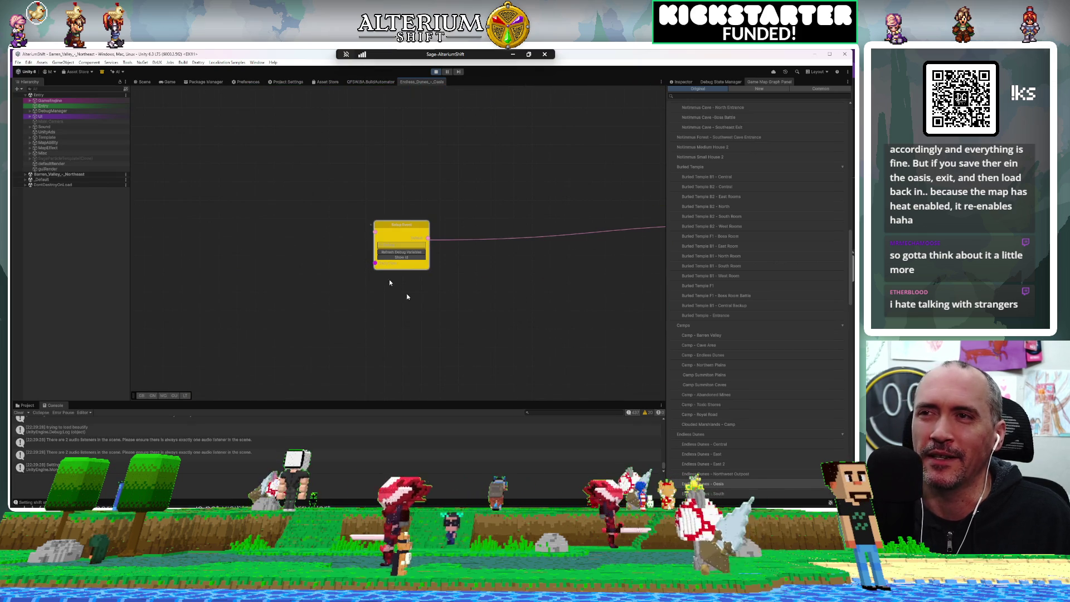
mouse_move(396, 225)
left_mouse_down()
mouse_move(318, 225)
mouse_move(313, 212)
left_mouse_up()
key("a")
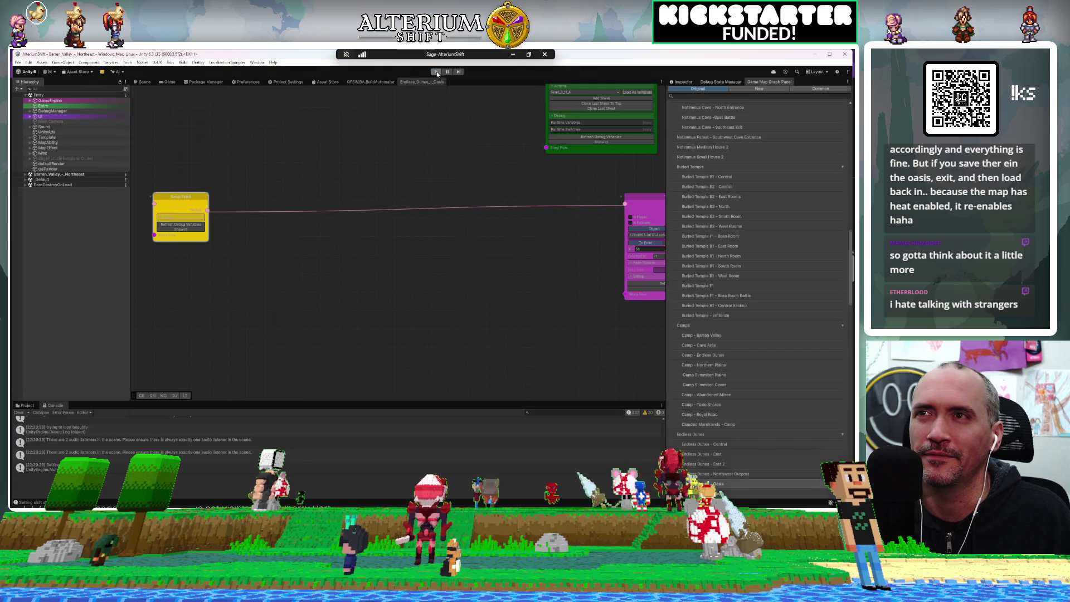
left_click(436, 72)
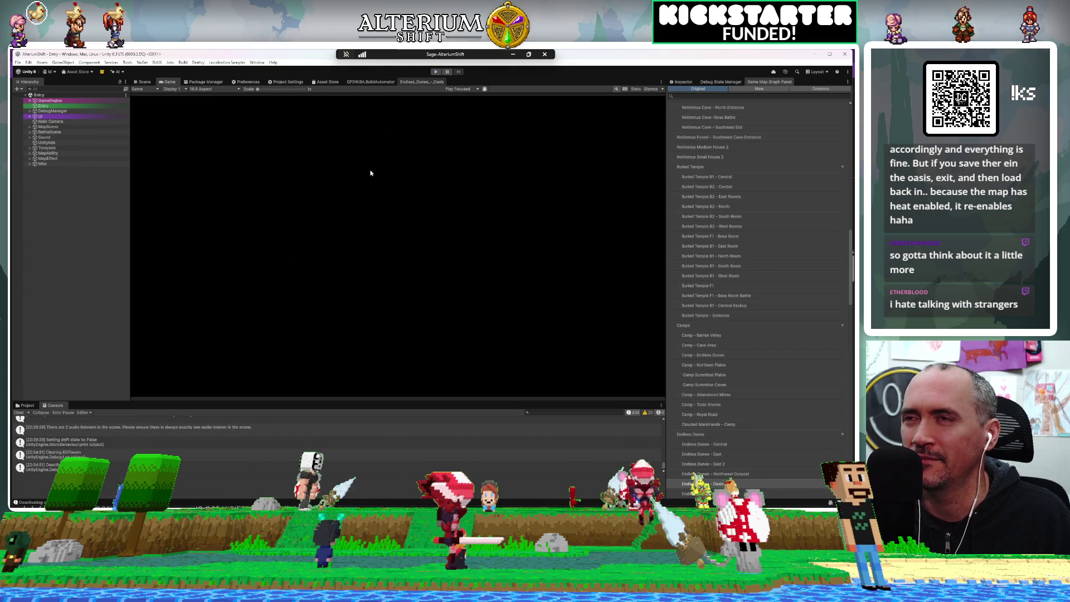
Add a Check Condition Branch node via a 'chec' search and give it a Check Variable condition
left_click(422, 82)
mouse_move(182, 195)
left_mouse_down()
mouse_move(209, 199)
mouse_move(196, 179)
left_mouse_up()
right_click(291, 265)
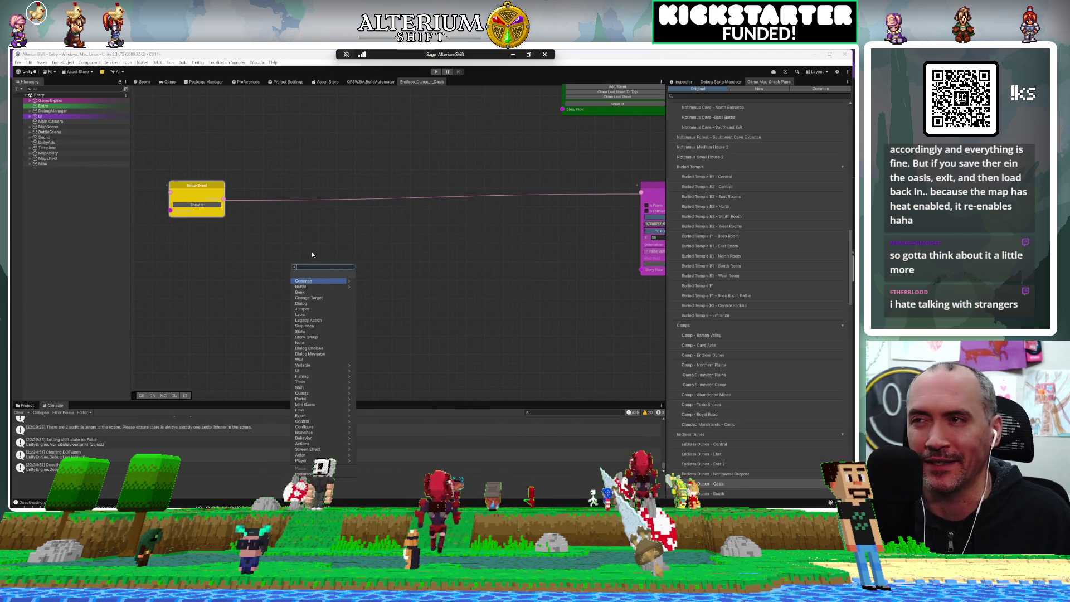
type("chec")
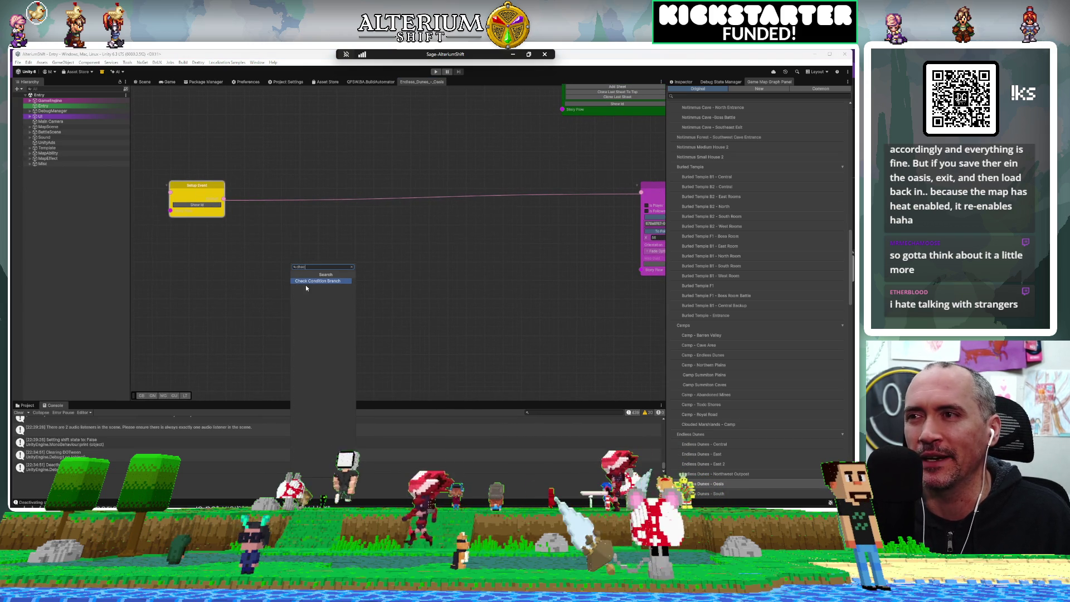
left_click(309, 281)
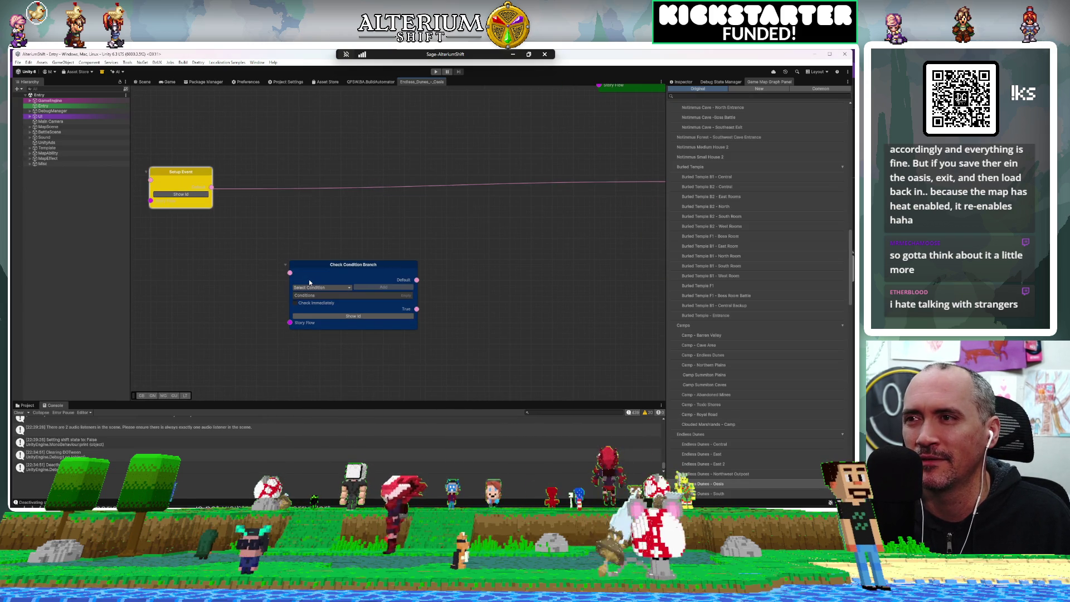
left_click(261, 236)
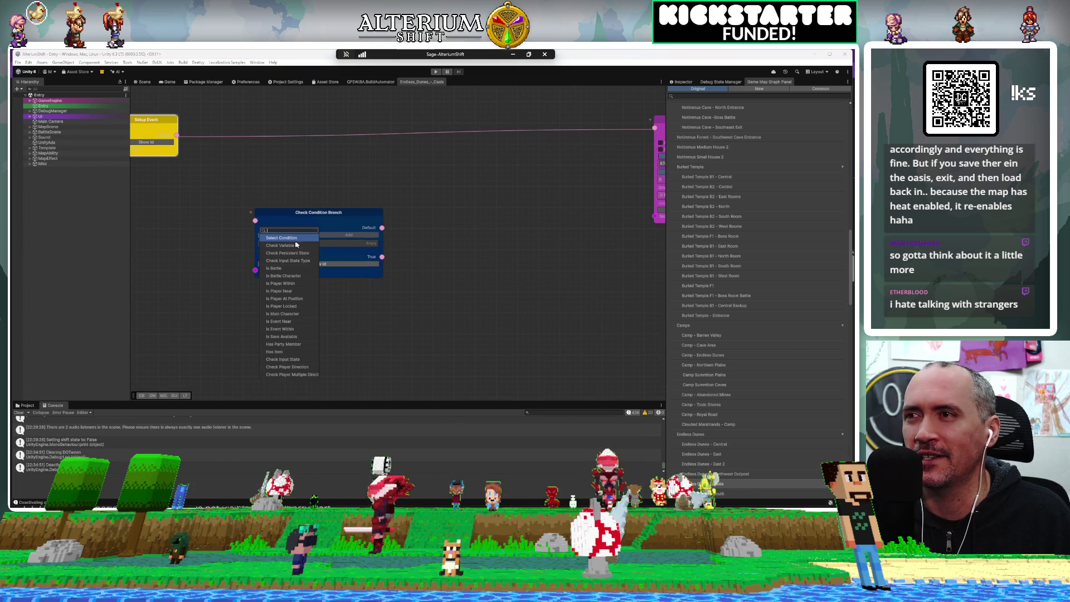
left_click(297, 245)
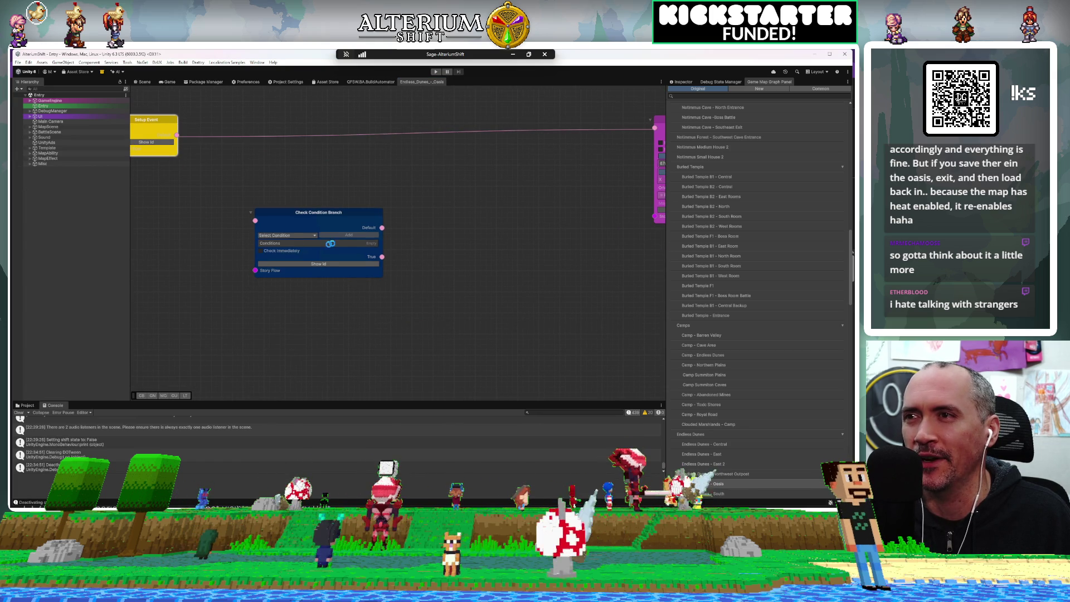
left_click(346, 236)
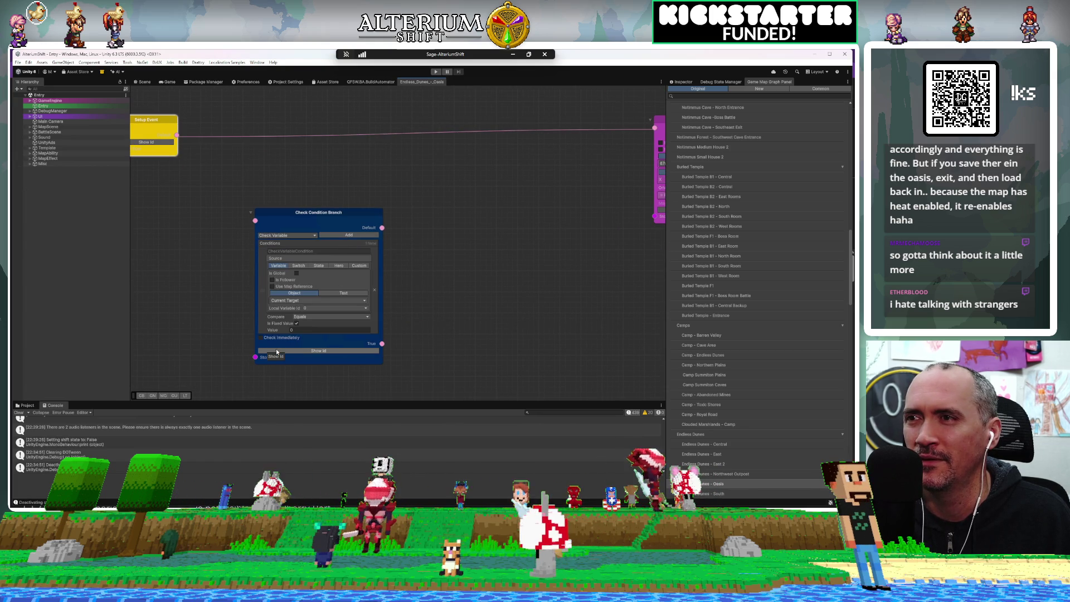
Switch the condition's source to a State variable and search the state list for 'oasis'
left_click(322, 267)
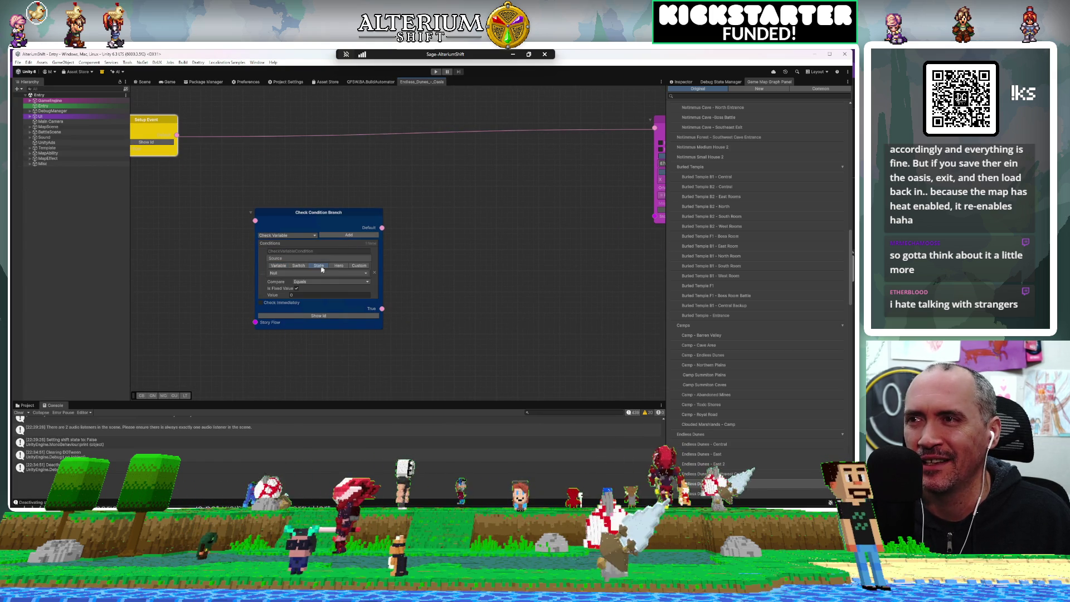
left_click(320, 272)
type("oasis")
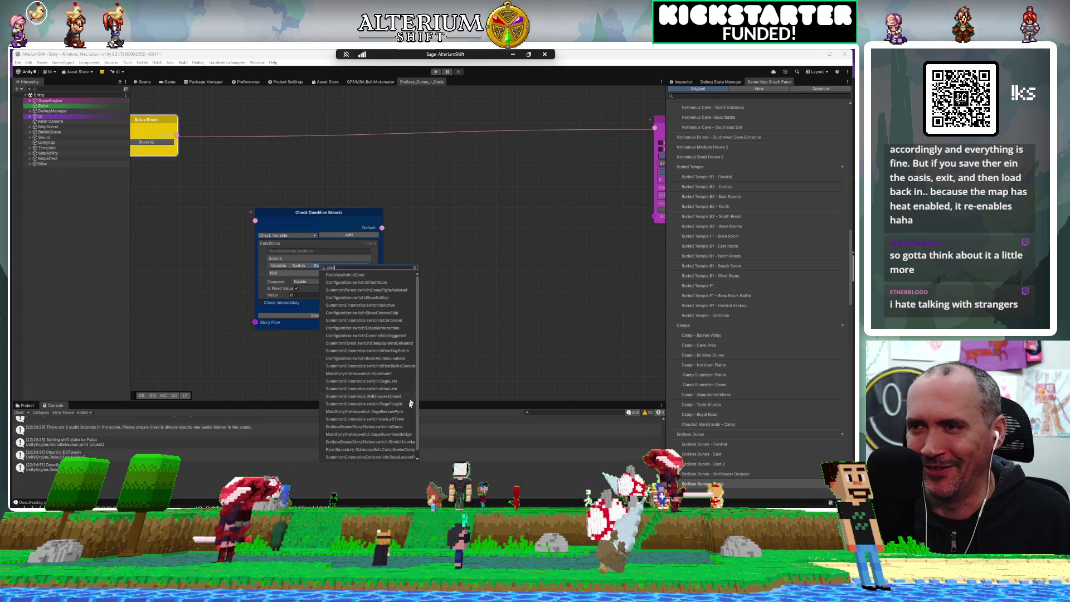
left_click(413, 418)
left_click(415, 412)
left_click(361, 268)
key("Escape")
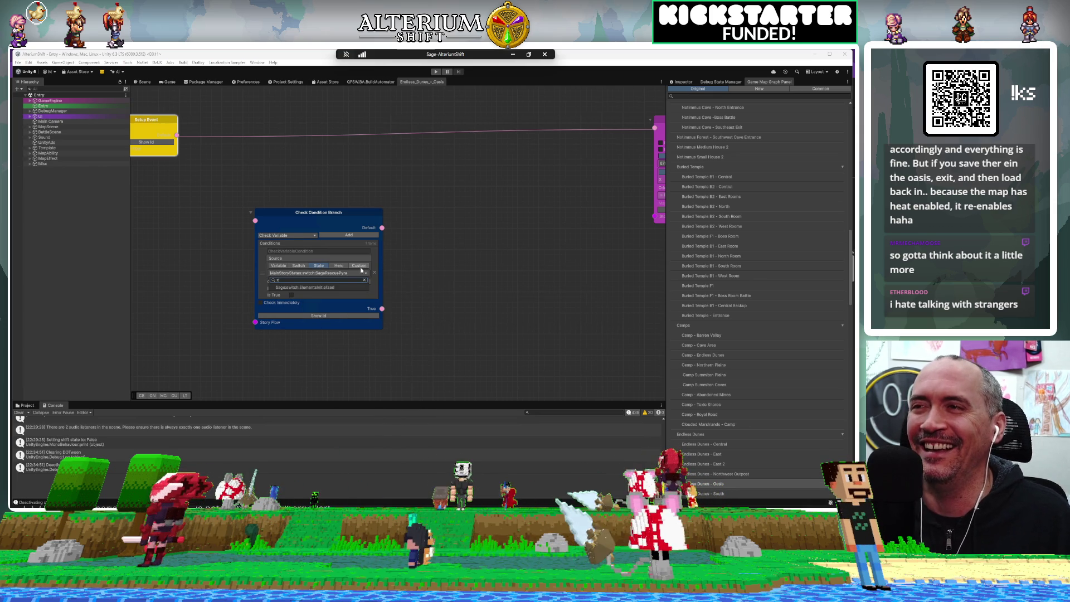
Pick EndlessDunesStoryStates:switch:inOasis and move the Check Condition Branch node up and right
left_click(361, 272)
type("cine")
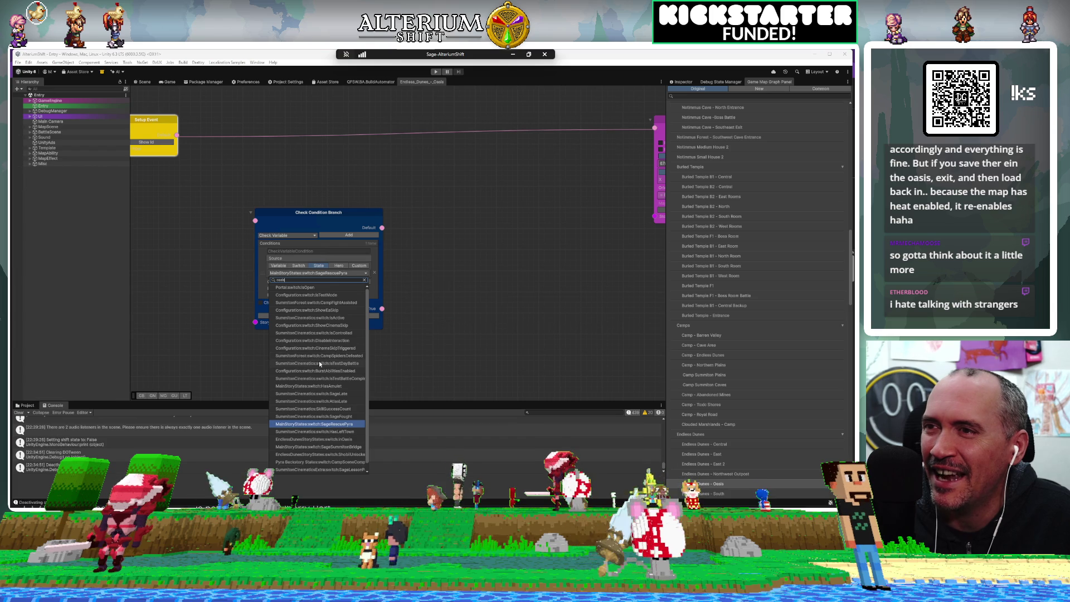
scroll(318, 360, "down", 1)
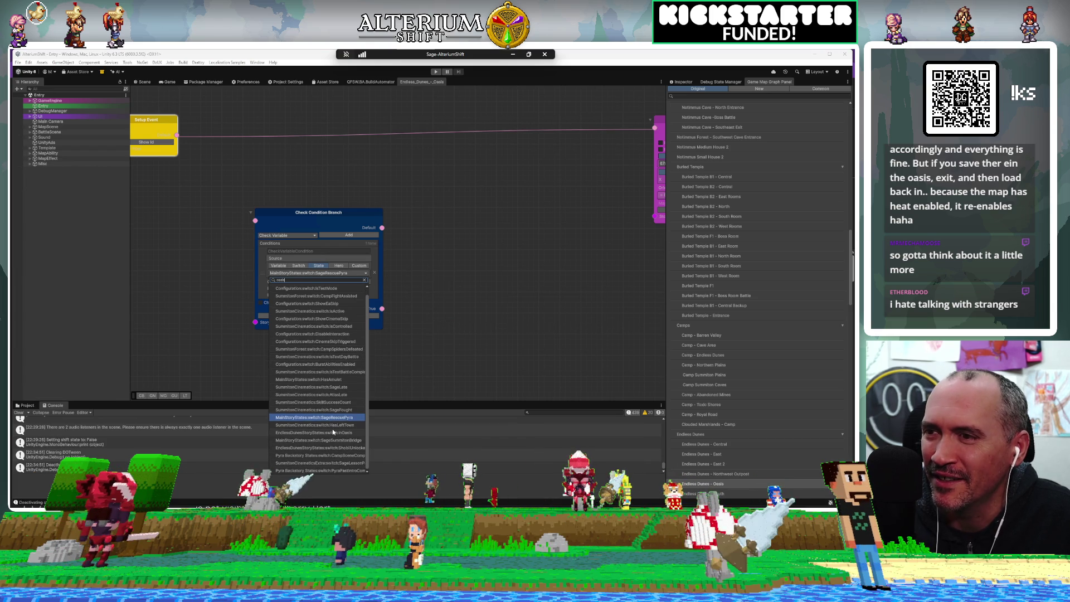
left_click(389, 206)
mouse_move(320, 212)
left_mouse_down()
mouse_move(345, 207)
mouse_move(316, 202)
mouse_move(344, 182)
left_mouse_up()
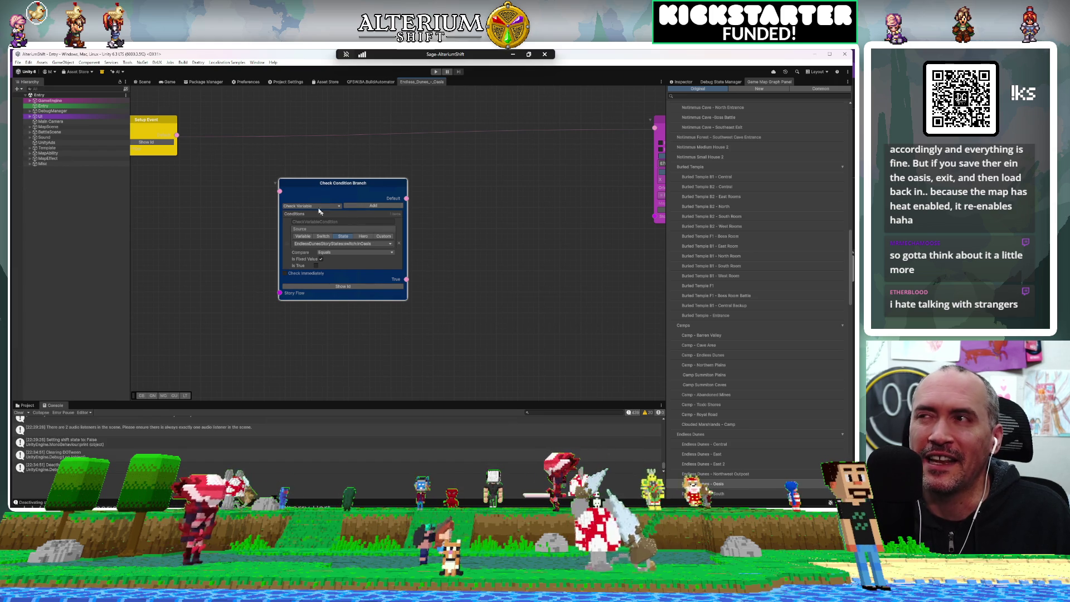
mouse_move(270, 240)
left_mouse_down()
mouse_move(247, 286)
mouse_move(273, 271)
left_mouse_up()
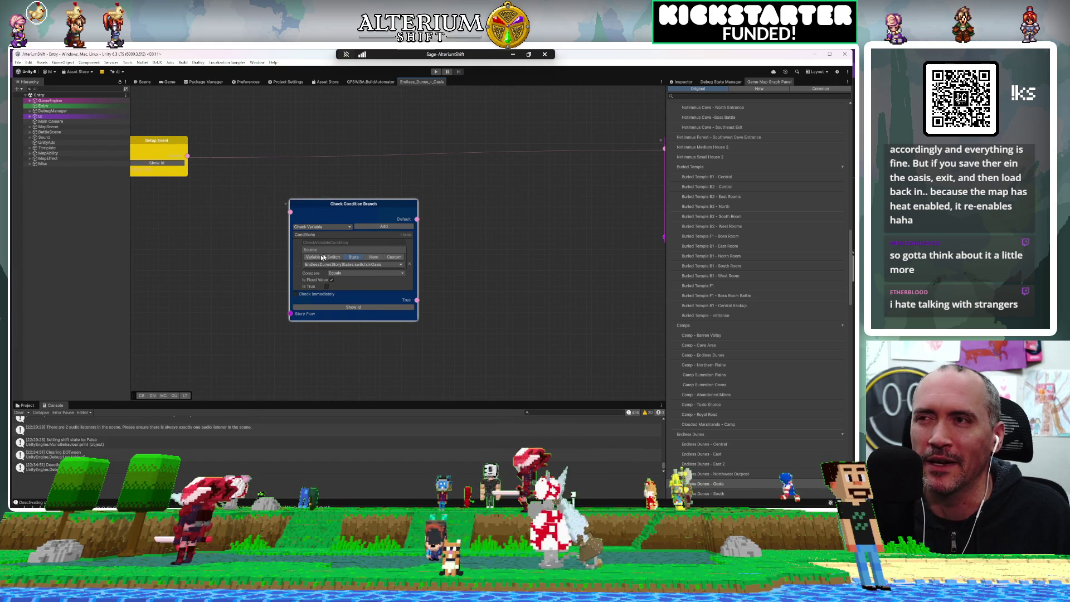
mouse_move(467, 315)
left_mouse_down()
mouse_move(424, 312)
mouse_move(465, 312)
left_mouse_up()
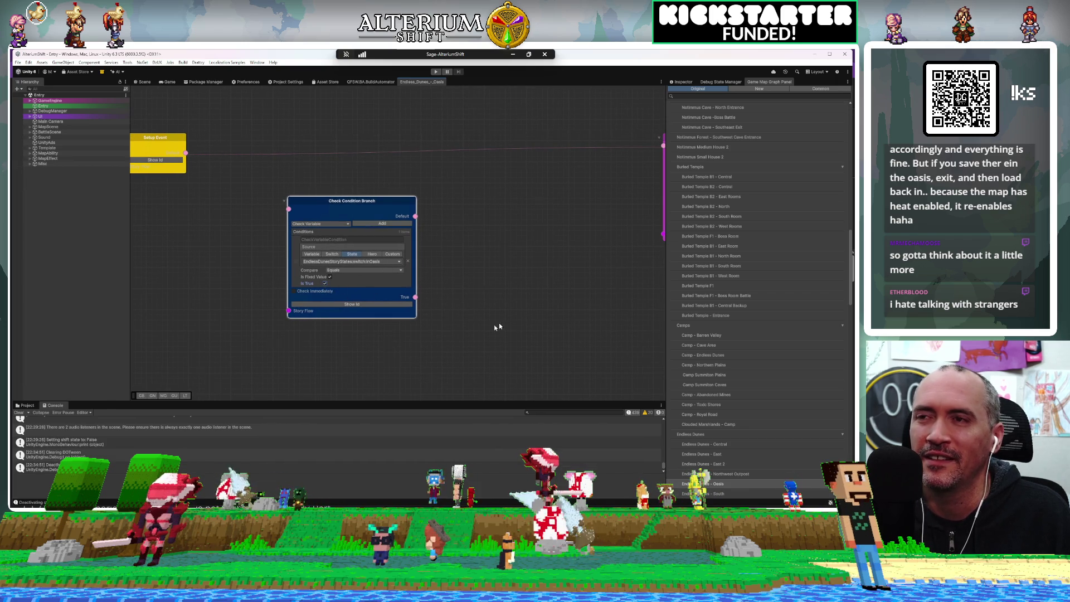
Add a Set States node near the Teleport node via a 'set' search
left_click_drag(477, 296, 413, 292)
right_click(414, 294)
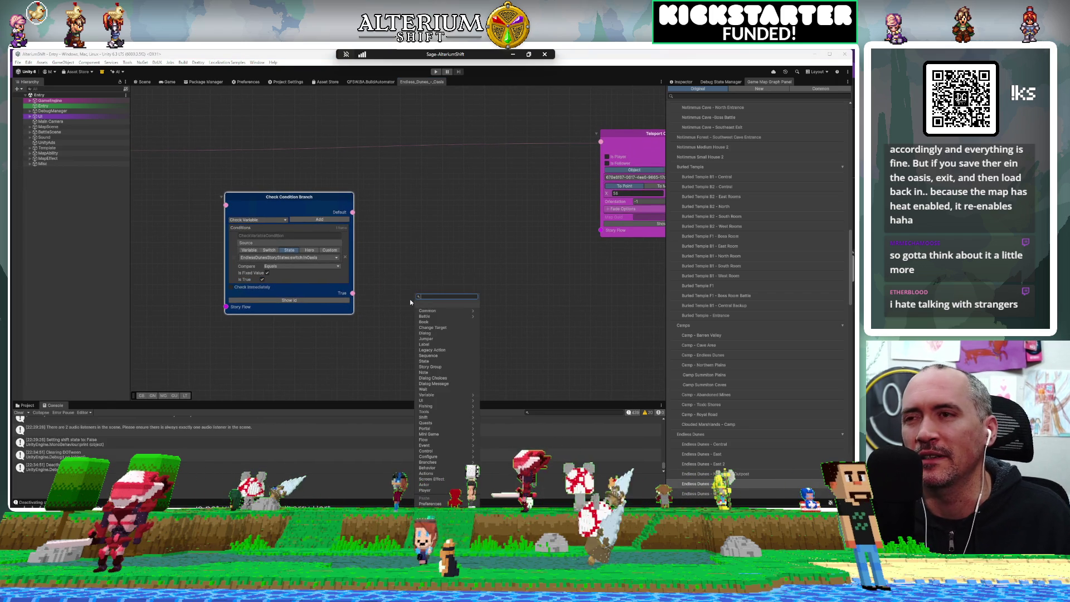
type("ma")
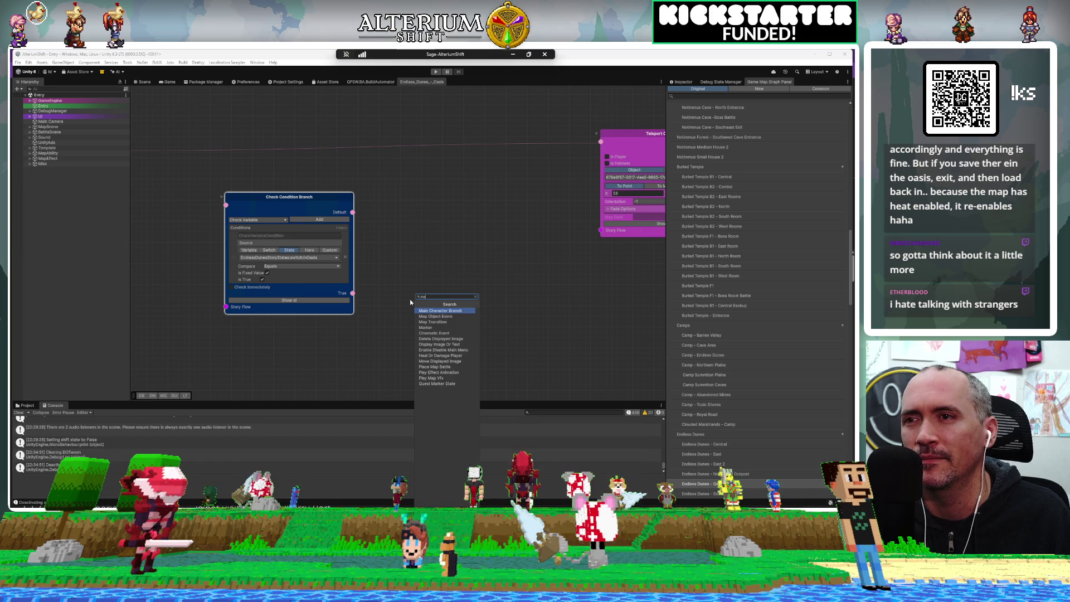
key("BackSpace")
key("BackSpace")
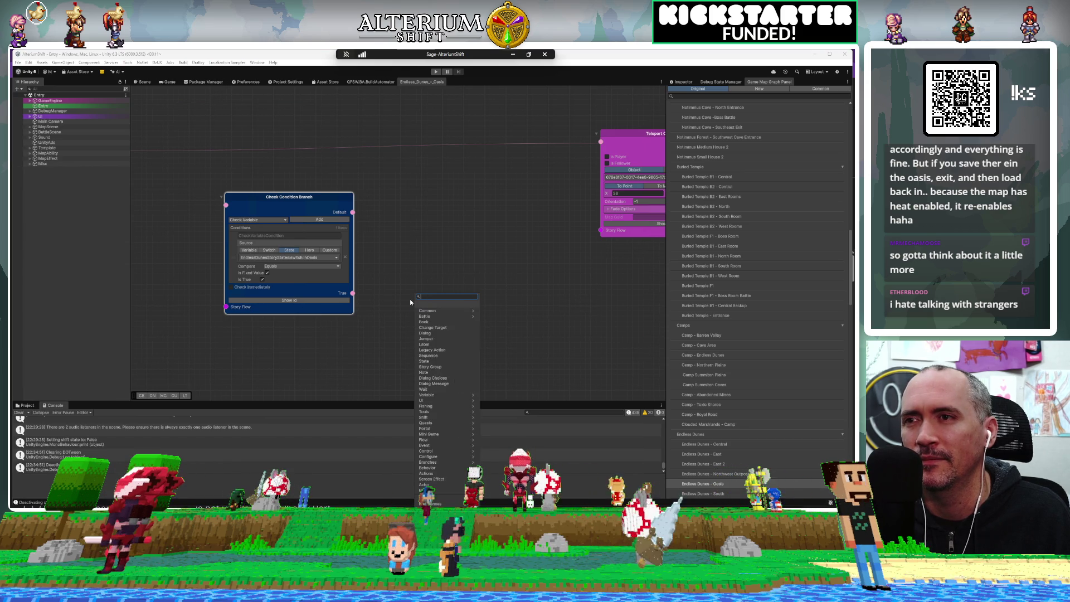
type("set")
left_click(440, 347)
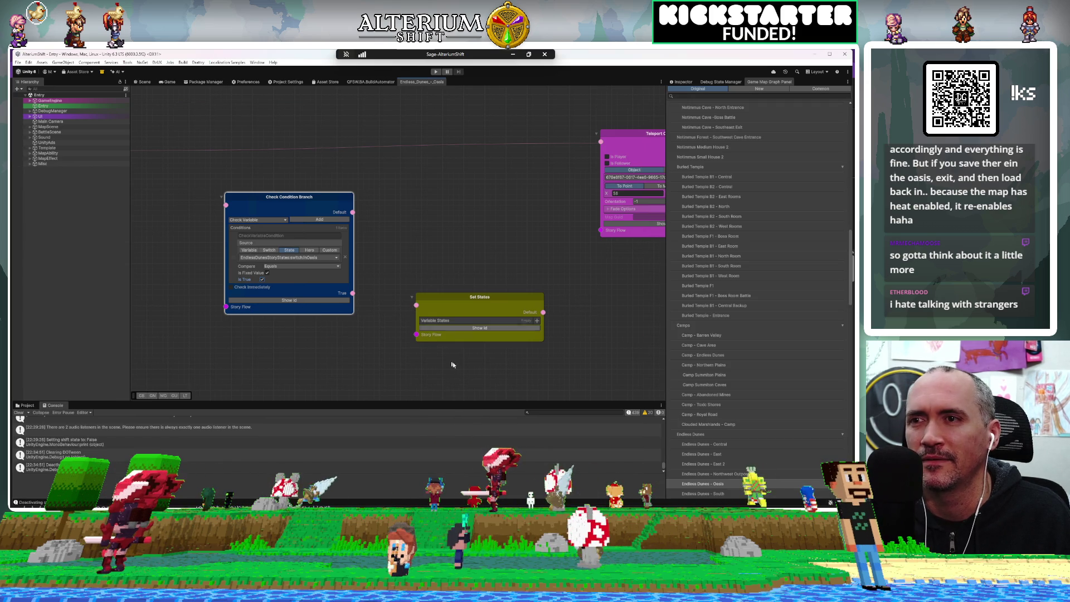
Add a state variable row, browse 'tempe' variables, and move the node down-left
left_click(537, 321)
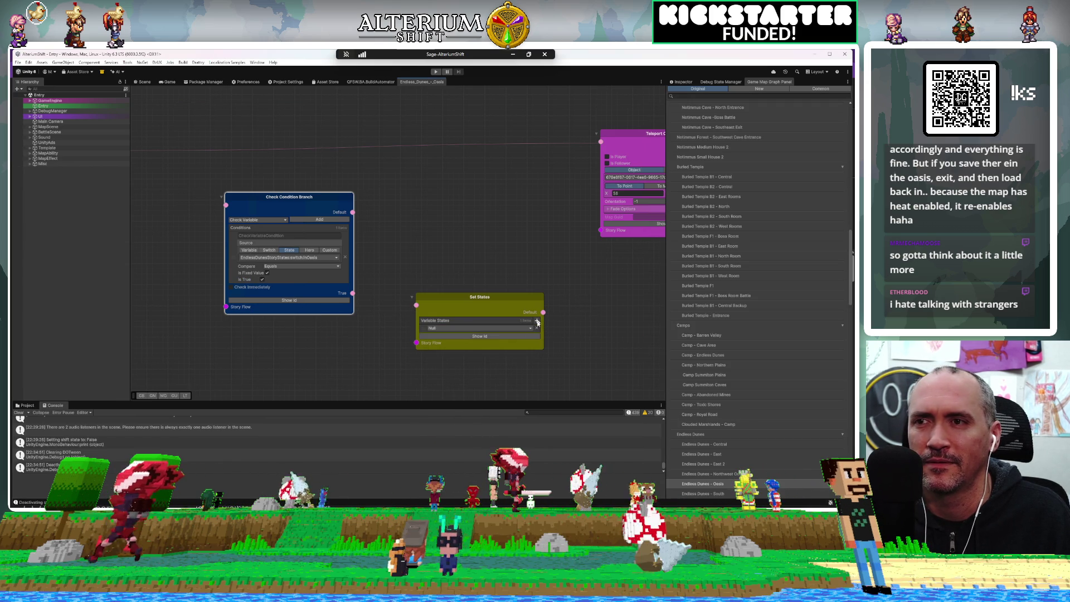
left_click(497, 328)
type("te")
key("BackSpace")
key("BackSpace")
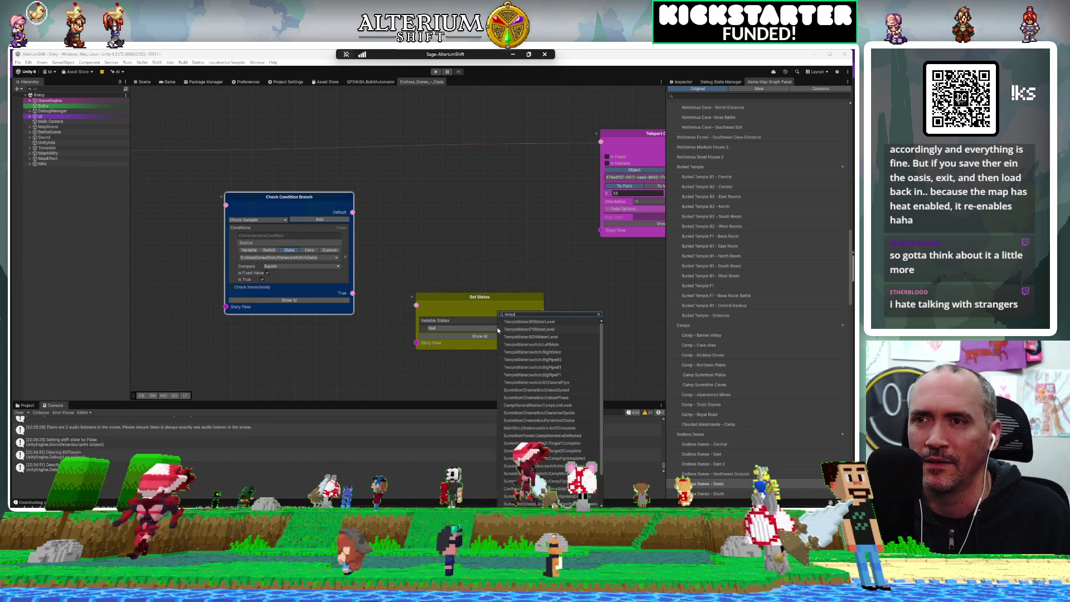
type("tempe")
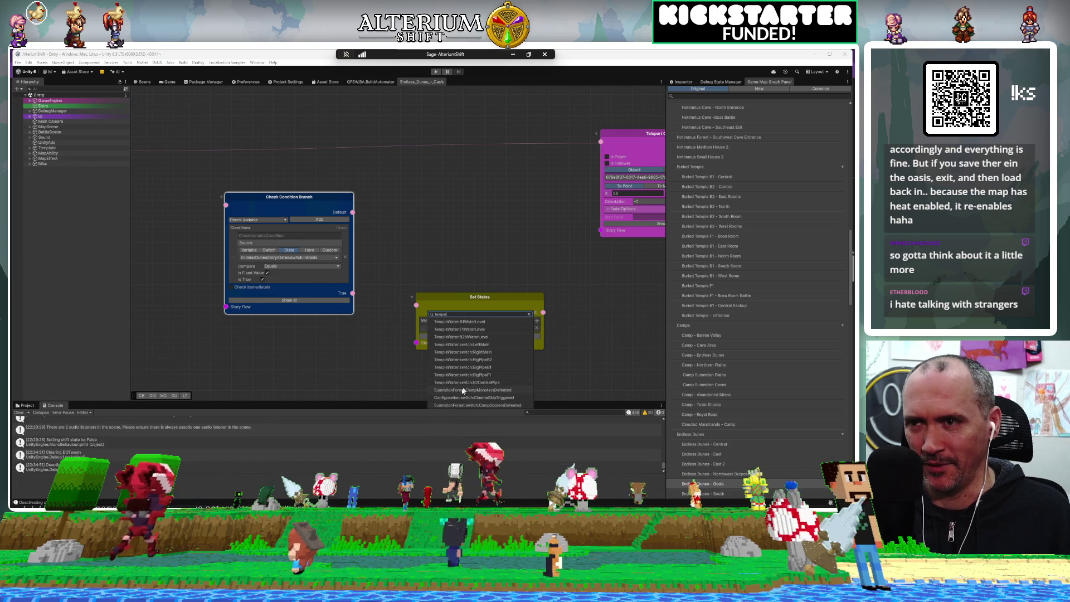
left_click(456, 303)
left_click_drag(457, 294, 445, 315)
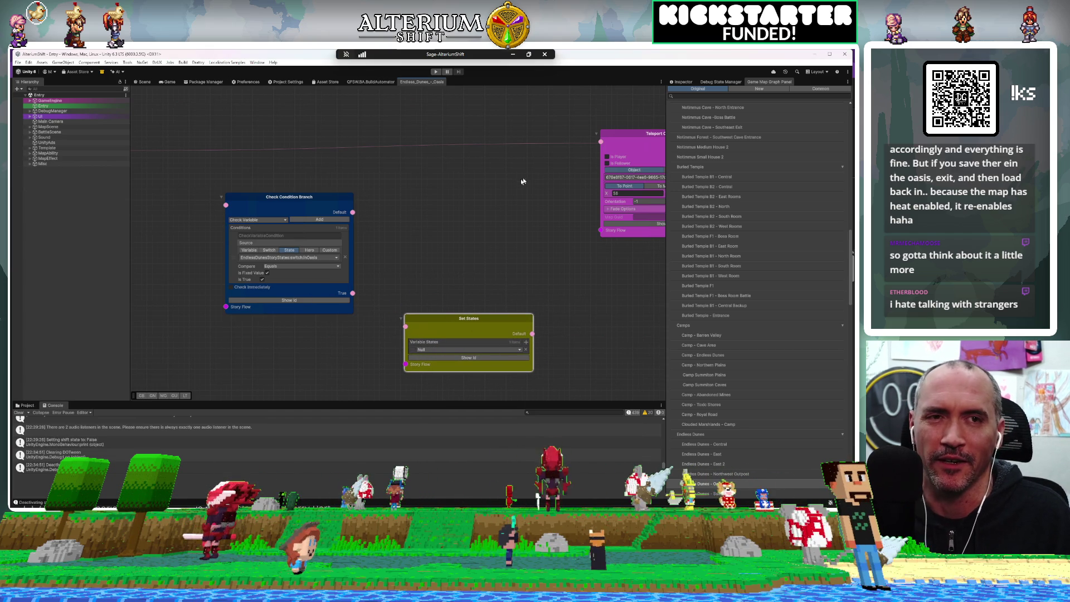
scroll(377, 241, "down", 3)
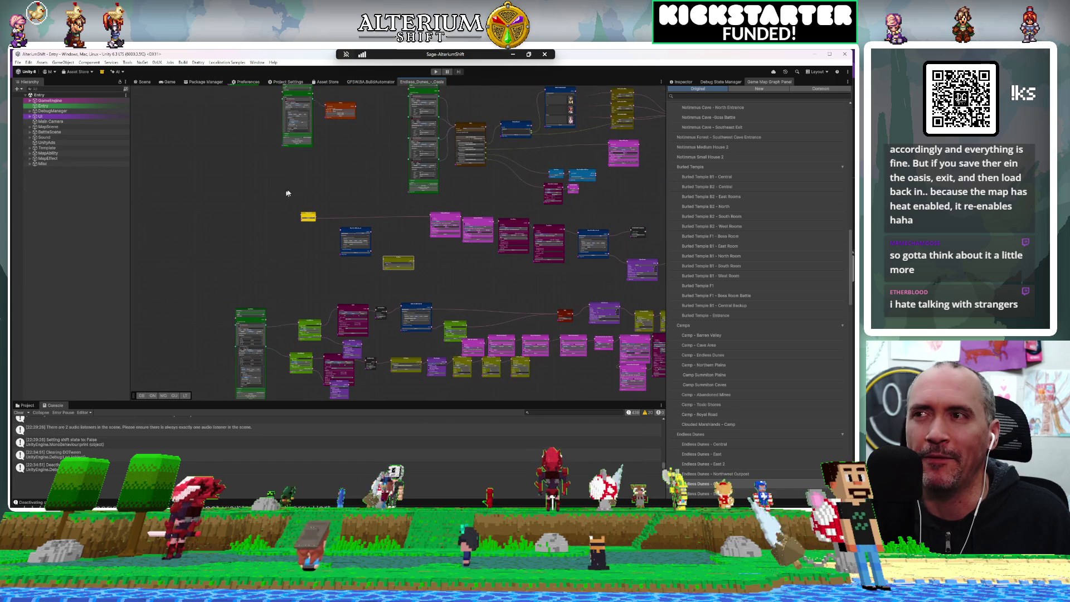
scroll(295, 296, "down", 5)
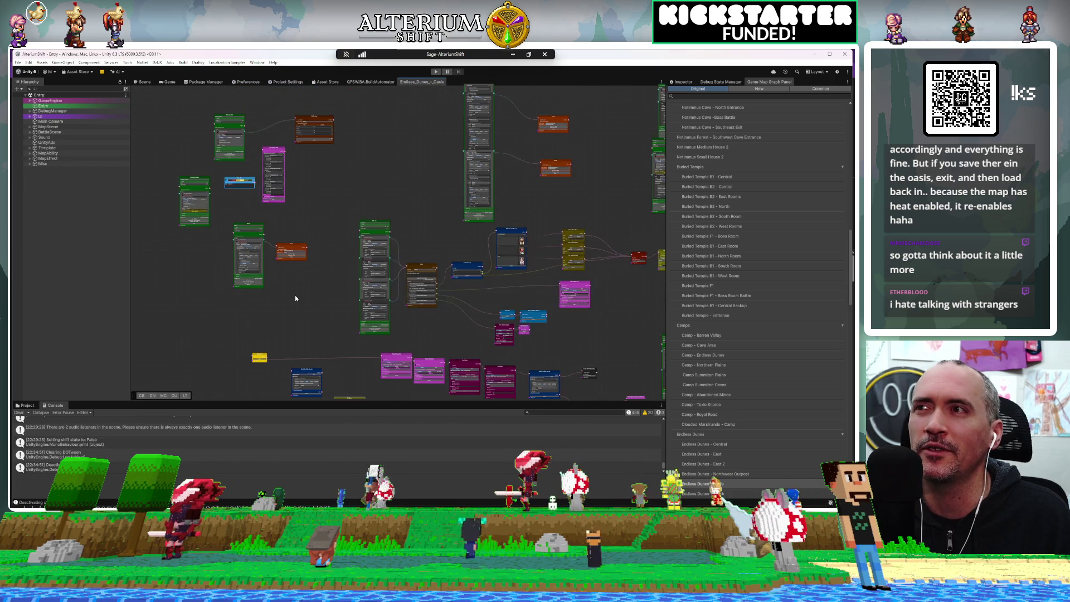
left_click_drag(295, 298, 309, 144)
scroll(315, 211, "up", 5)
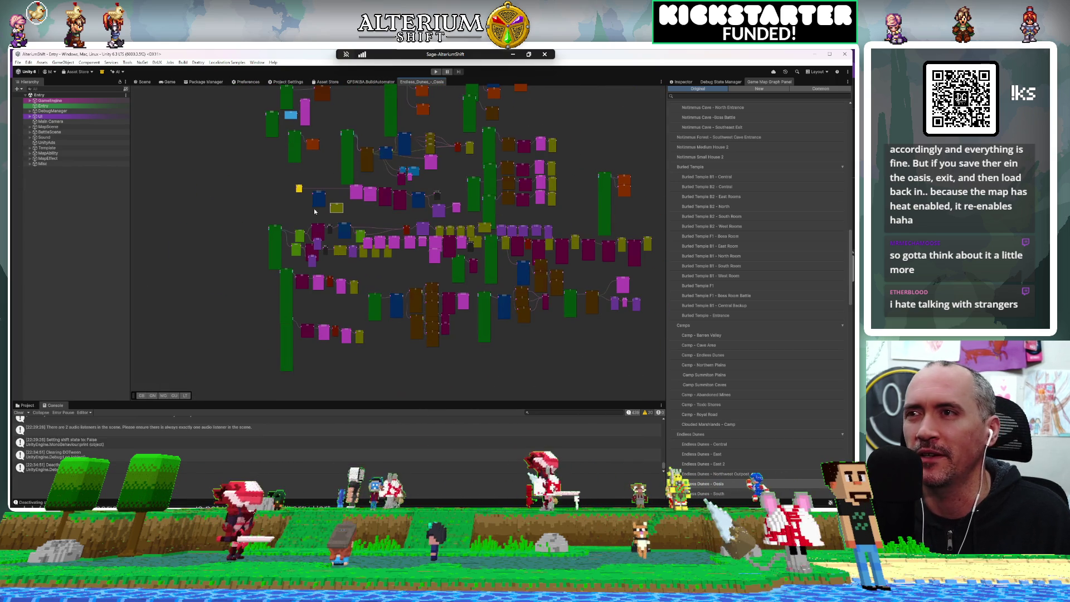
scroll(316, 208, "up", 6)
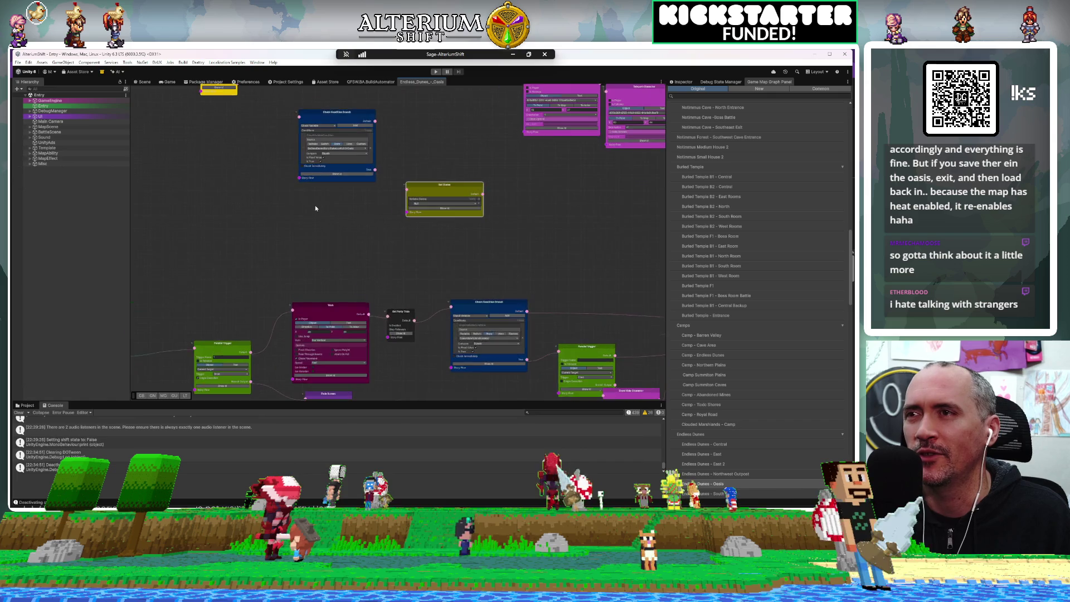
right_click(227, 205)
Add a 'cooldown' node, drag it into place, and raise the Set States node higher
type("cooldown")
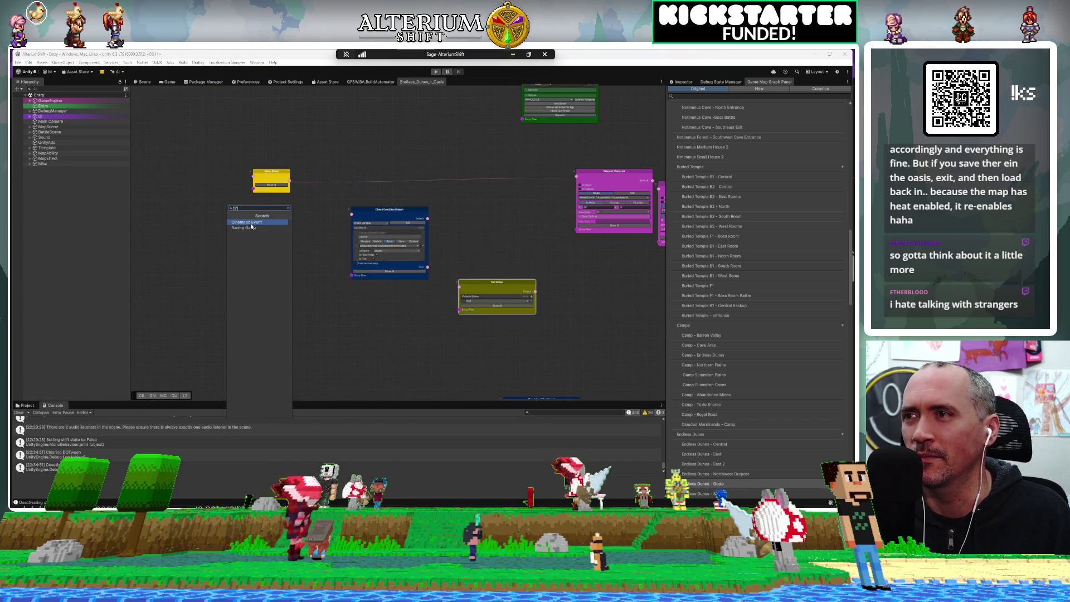
left_click(255, 223)
left_click_drag(257, 222, 306, 257)
mouse_move(274, 170)
left_mouse_down()
mouse_move(300, 113)
mouse_move(308, 121)
mouse_move(284, 144)
left_mouse_up()
left_click_drag(311, 275, 276, 194)
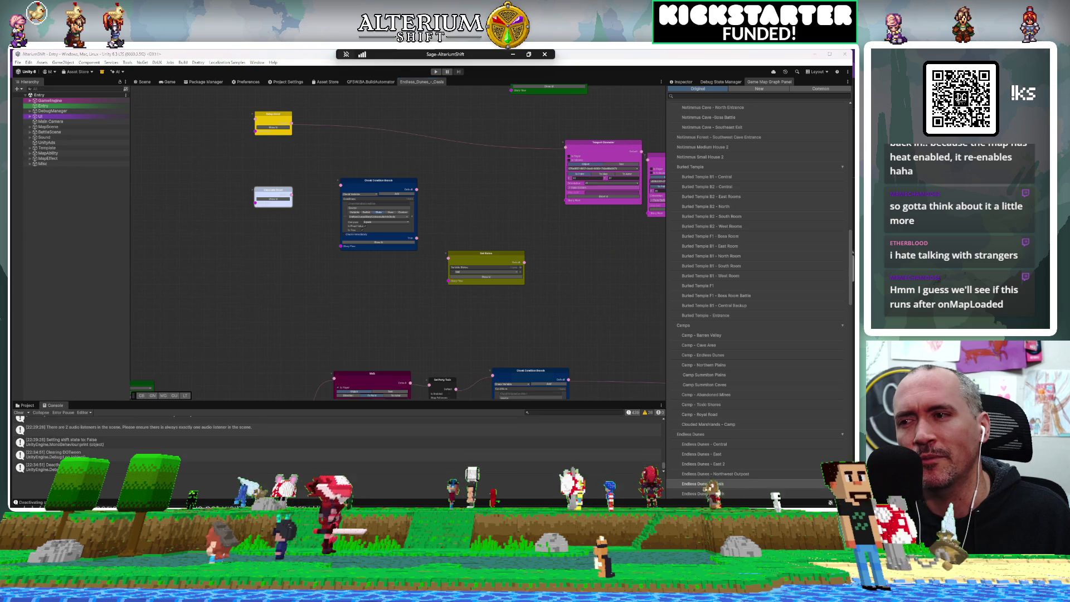
key("alt+Tab")
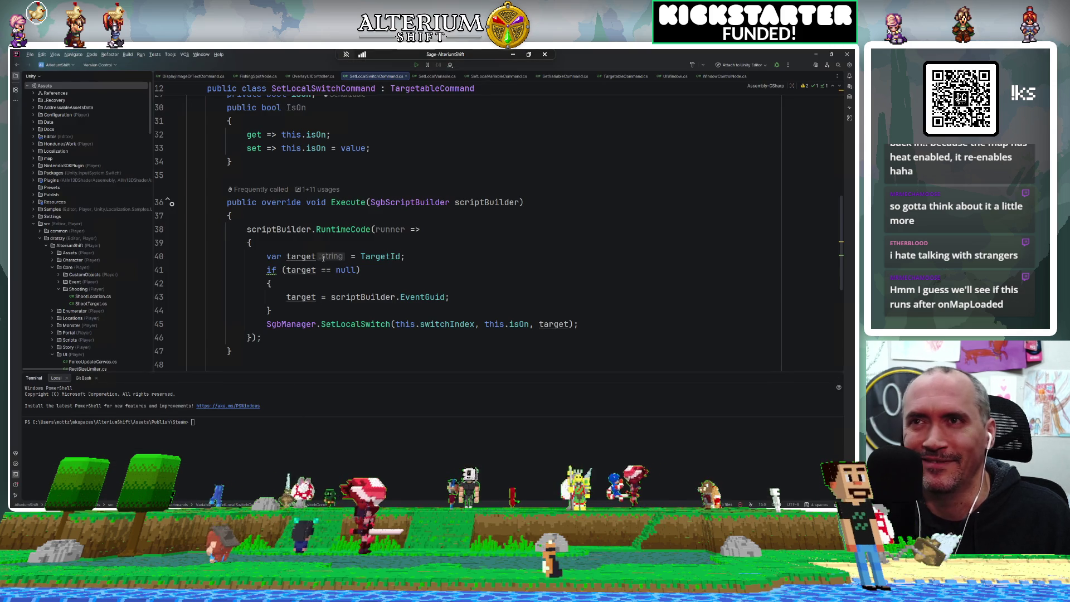
left_click(335, 229)
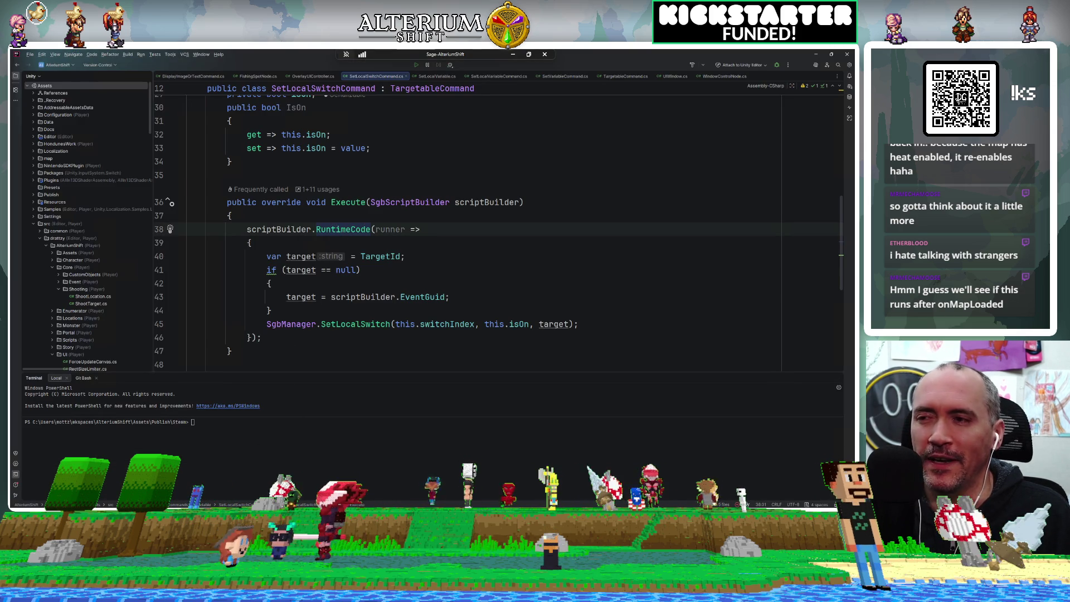
key("alt+Tab")
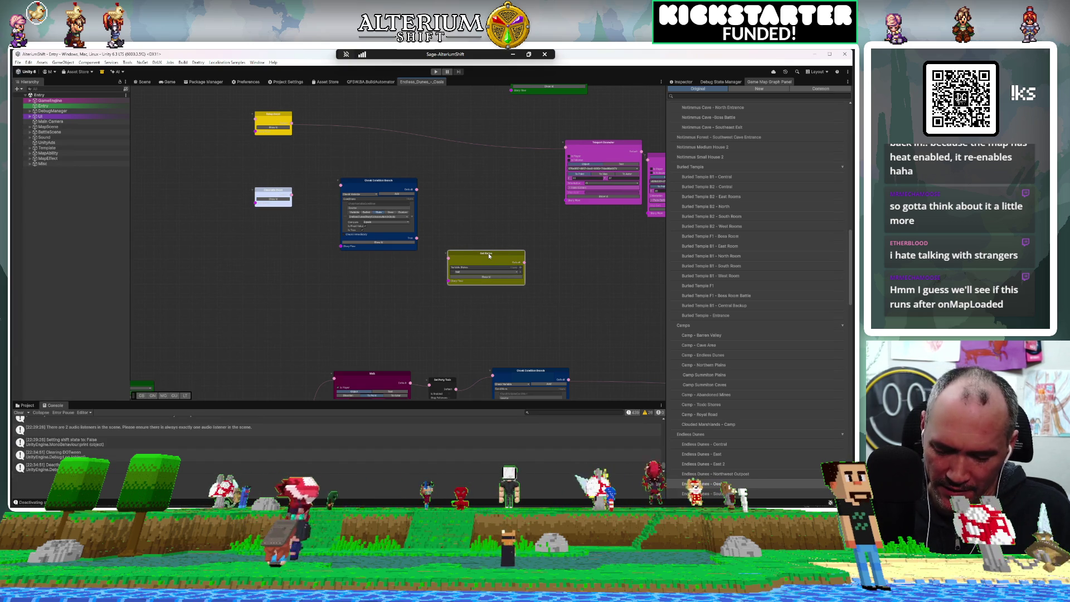
Duplicate Set States above, wire Default output to the copy, and link the lower one to Teleport Character
key("ctrl+d")
left_click_drag(503, 256, 459, 160)
left_click_drag(292, 124, 328, 158)
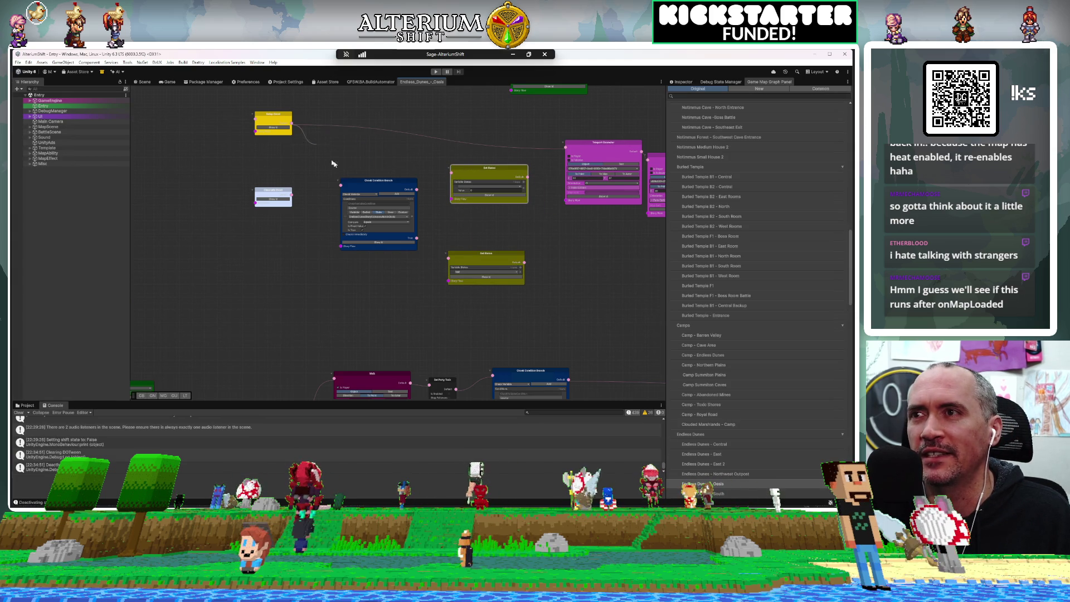
left_click_drag(417, 190, 452, 175)
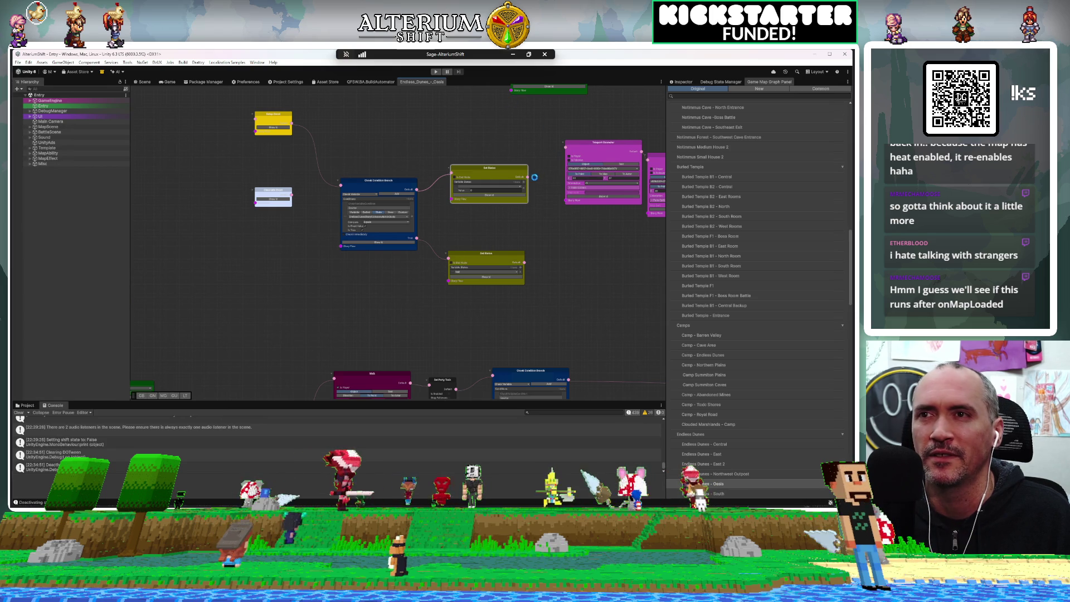
left_click_drag(528, 180, 555, 156)
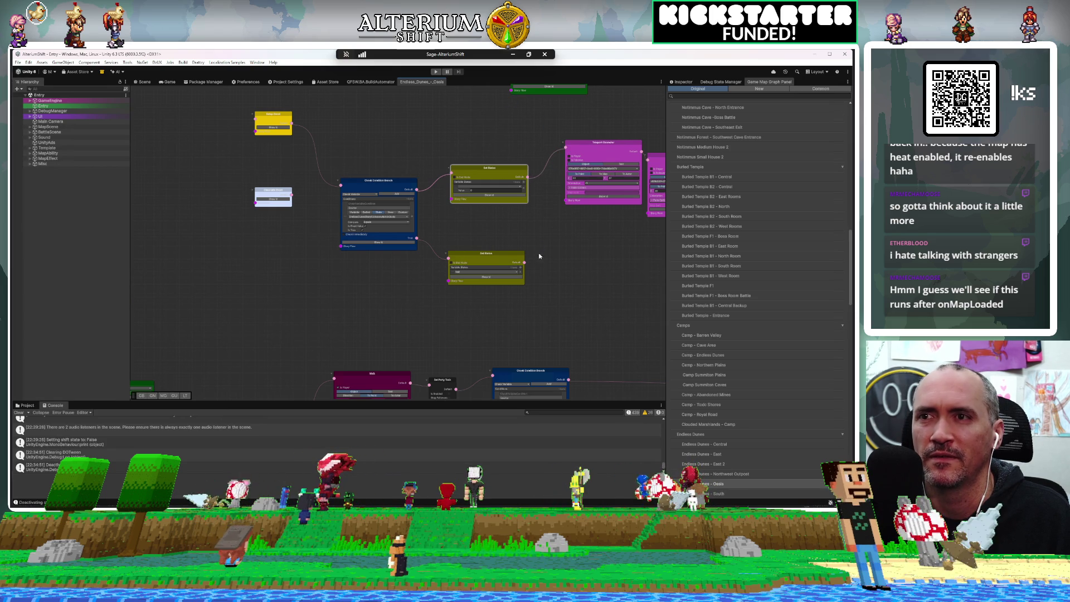
mouse_move(526, 262)
left_mouse_down()
mouse_move(546, 243)
mouse_move(565, 148)
left_mouse_up()
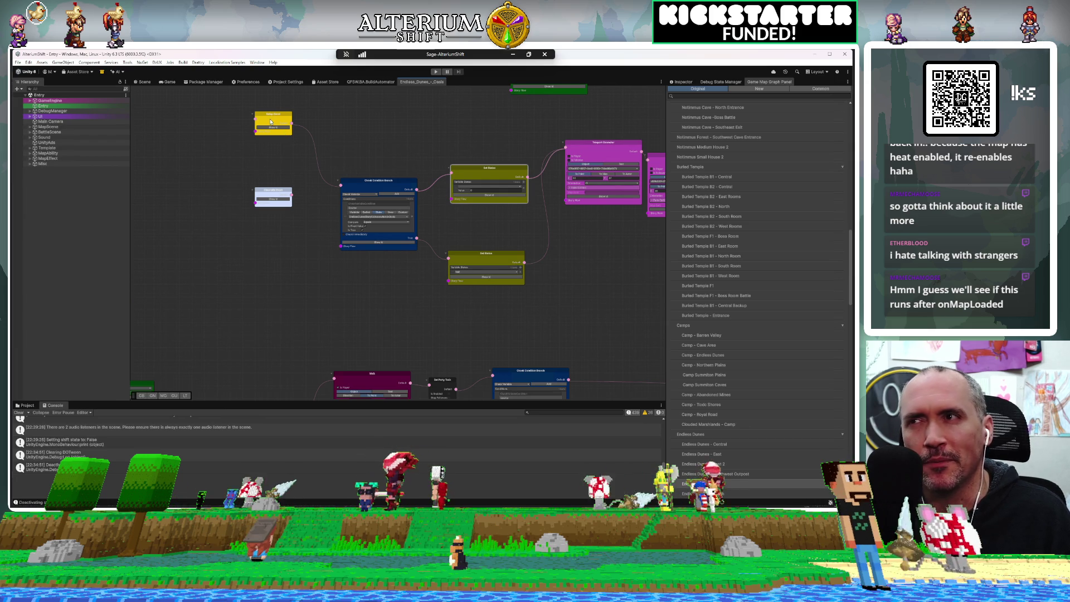
Nudge the Setup Event and trigger nodes, wire the trigger straight into Teleport Character, and select the old condition nodes
mouse_move(273, 115)
left_mouse_down()
mouse_move(276, 159)
mouse_move(273, 140)
mouse_move(294, 108)
mouse_move(284, 142)
mouse_move(273, 151)
mouse_move(273, 140)
left_mouse_up()
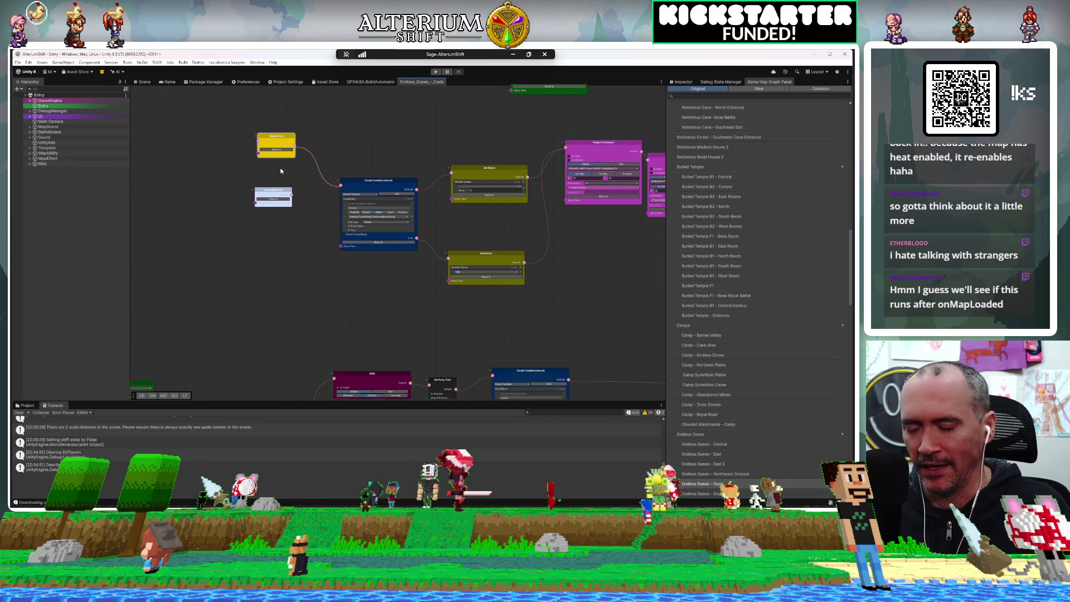
mouse_move(271, 136)
left_mouse_down()
mouse_move(298, 129)
mouse_move(281, 127)
left_mouse_up()
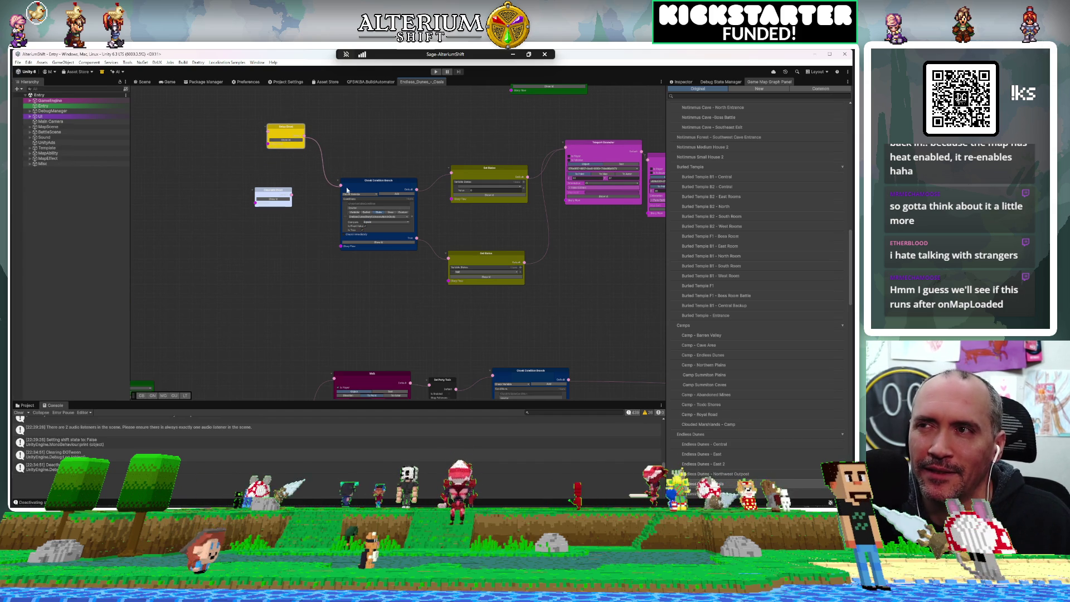
left_click_drag(346, 186, 568, 147)
left_click_drag(246, 172, 499, 296)
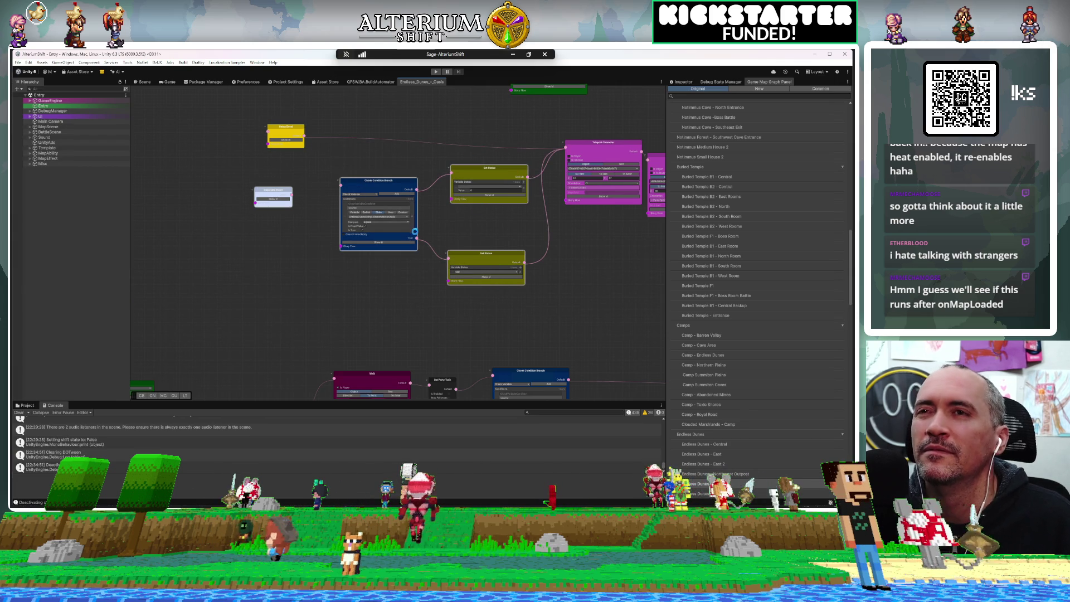
Delete the Check Condition Branch and Set Status nodes and search the maps for 'prison'
key("Delete")
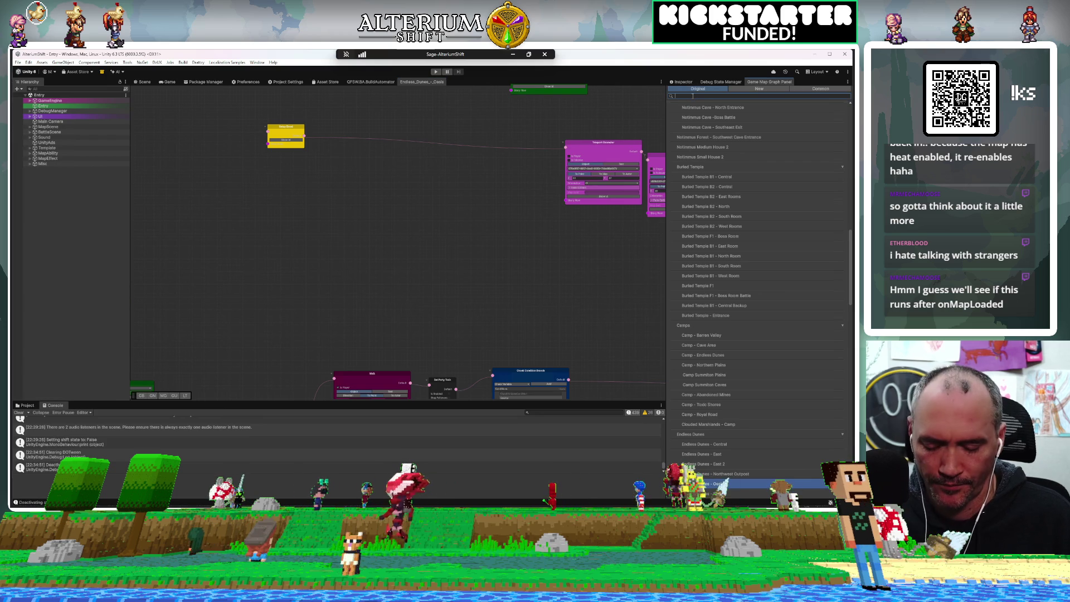
type("prison")
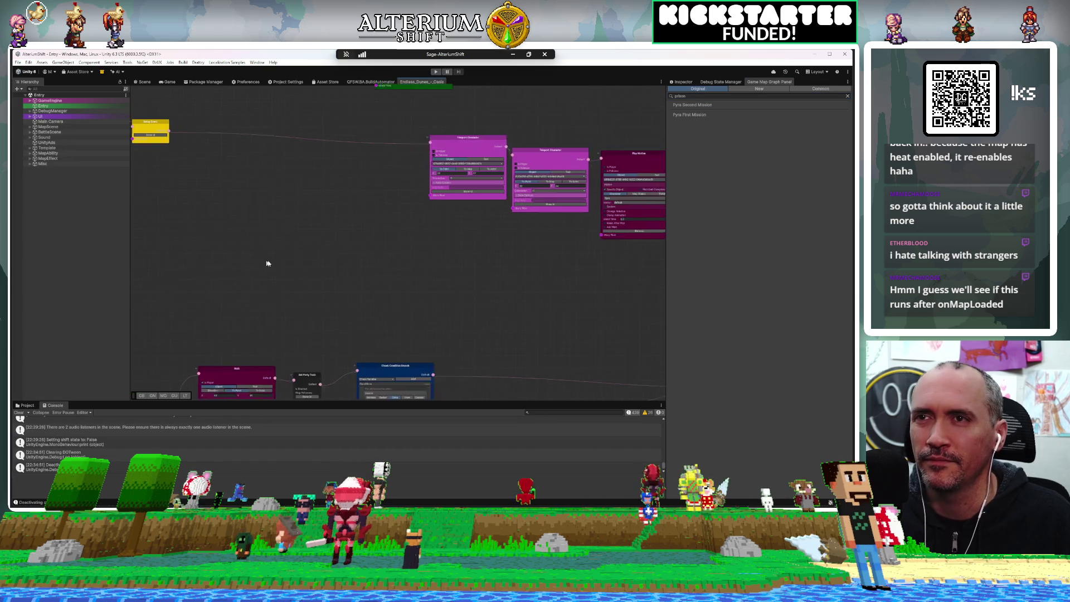
Reposition the yellow trigger node and frame the teleport and Play Motion chain with more vertical room
left_click_drag(199, 143, 280, 164)
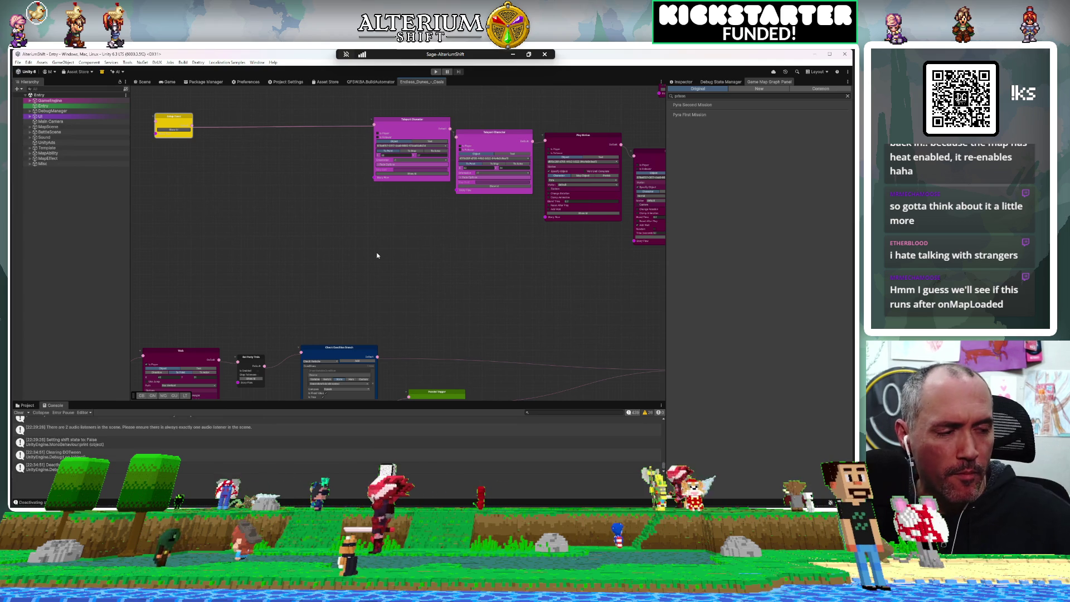
mouse_move(375, 251)
left_mouse_down()
mouse_move(289, 296)
mouse_move(179, 327)
left_mouse_up()
left_click_drag(279, 289, 530, 329)
left_click_drag(306, 368, 252, 335)
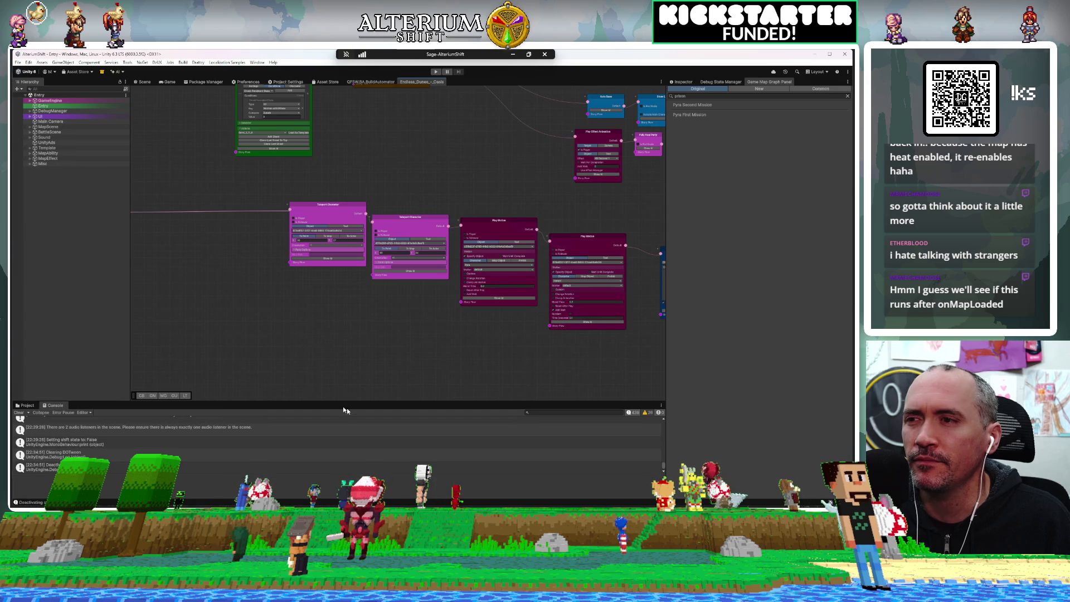
mouse_move(353, 401)
left_mouse_down()
mouse_move(356, 429)
mouse_move(358, 403)
mouse_move(296, 378)
left_mouse_up()
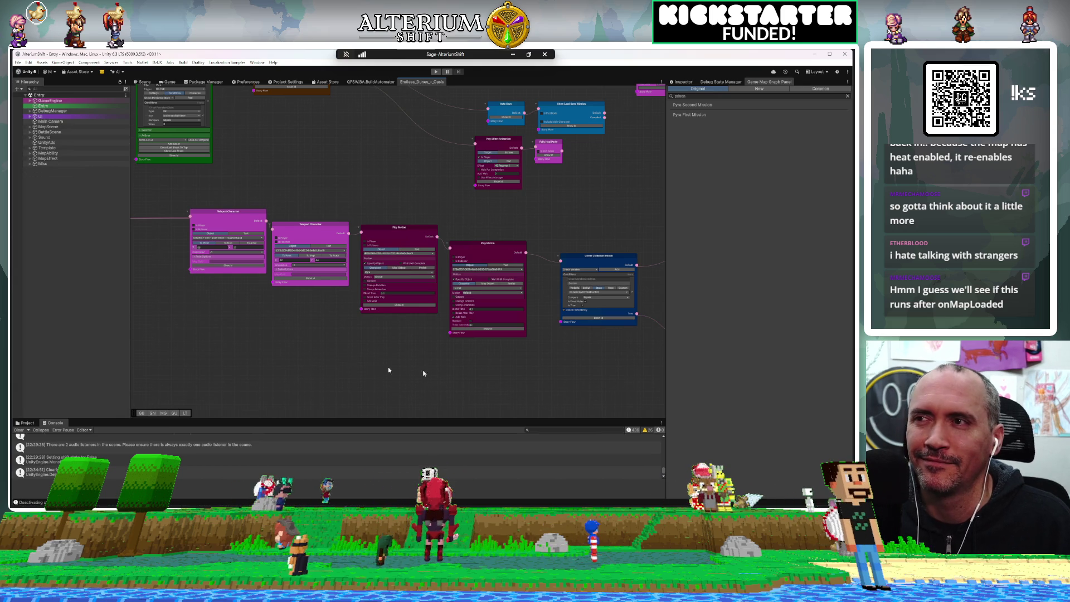
Shift the first Teleport Character node slightly left toward the yellow trigger node
left_click_drag(374, 368, 535, 370)
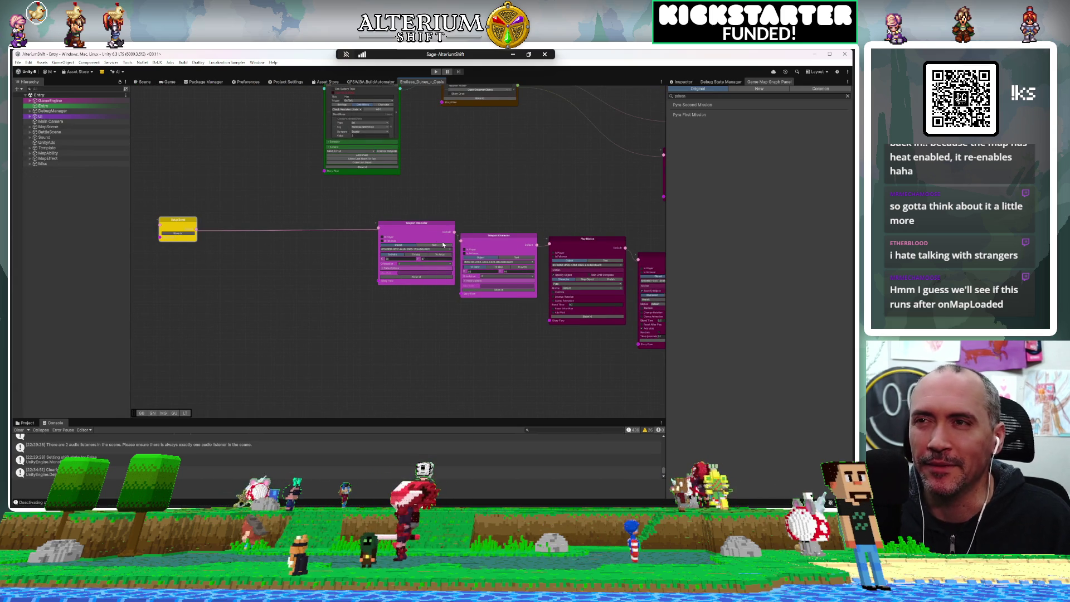
left_click_drag(425, 225, 405, 224)
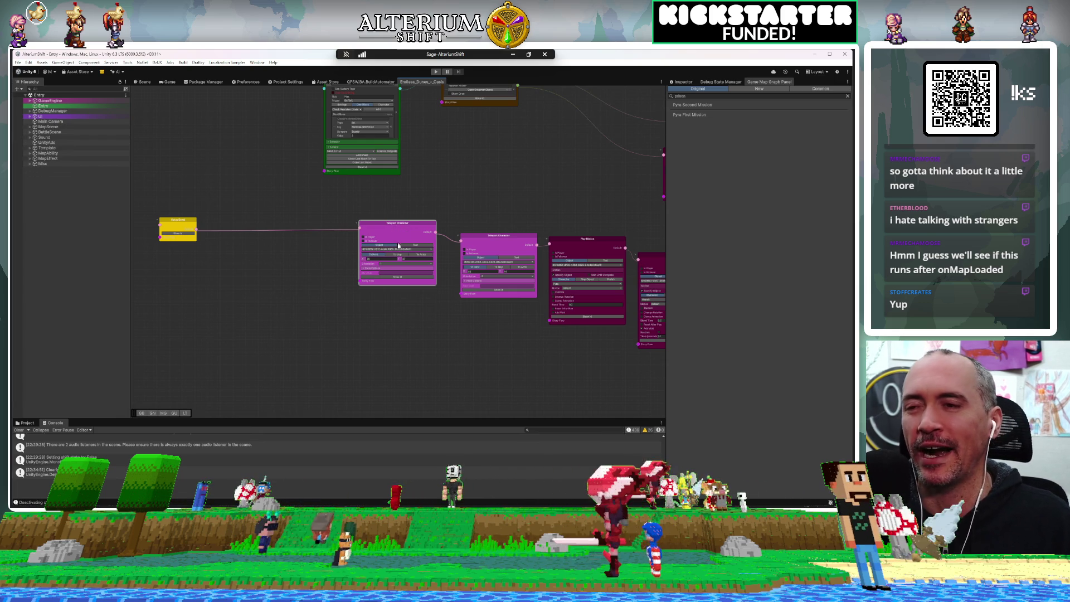
left_click_drag(450, 356, 386, 348)
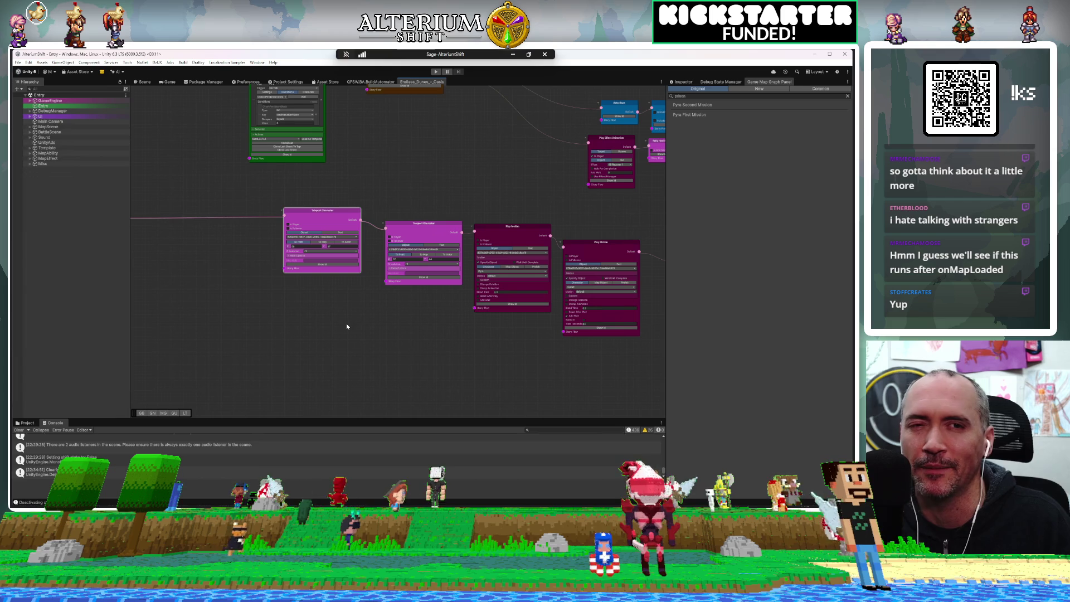
Zoom out, then search the map graph list for 'basement', 'jai', and finally 'dung'
scroll(433, 354, "down", 1)
scroll(433, 354, "down", 2)
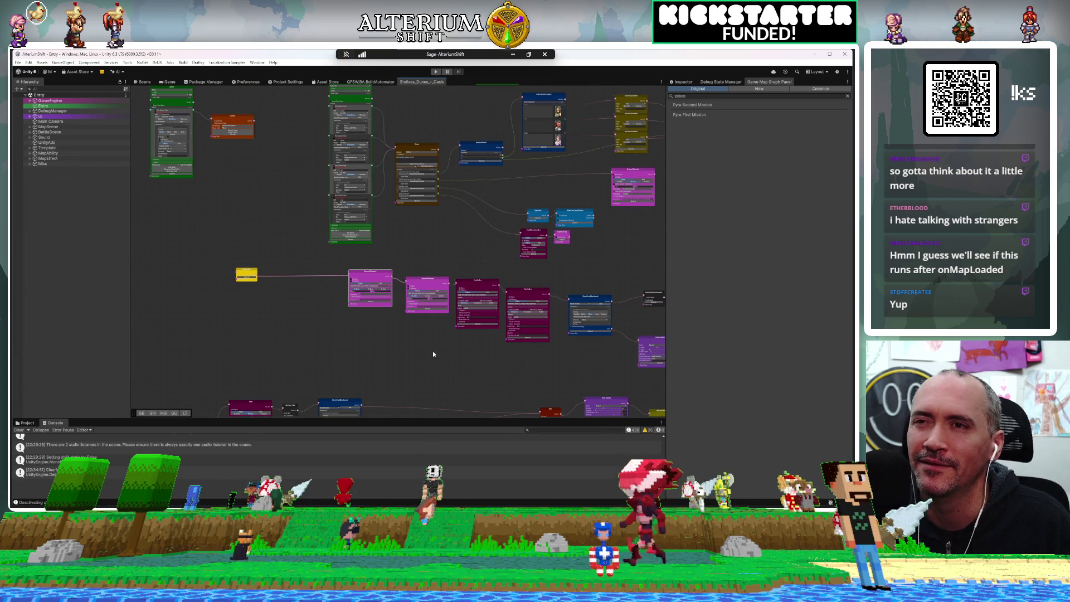
scroll(433, 354, "down", 2)
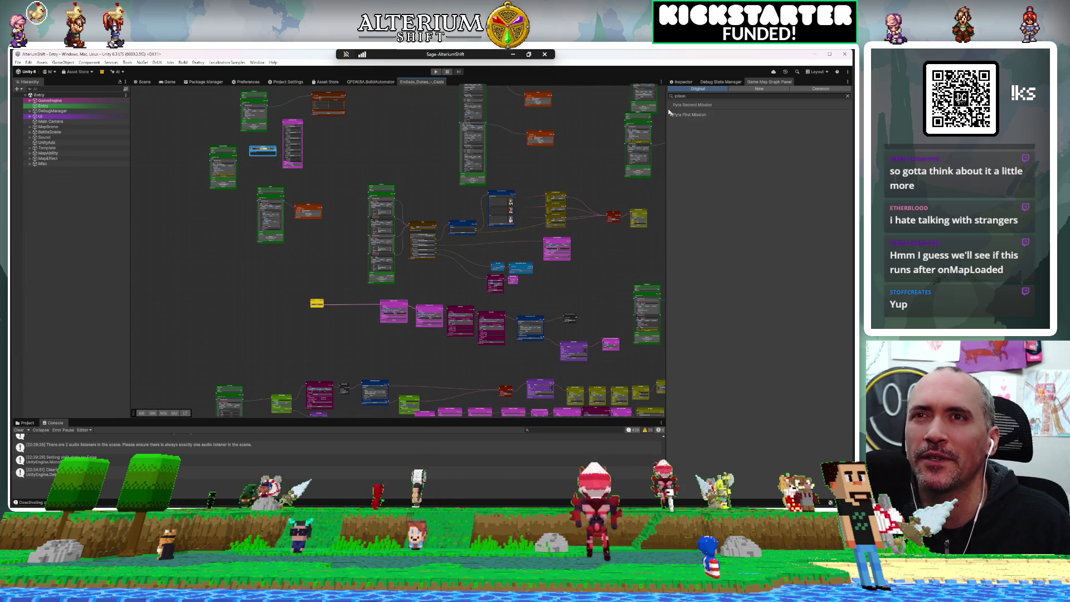
left_click(686, 96)
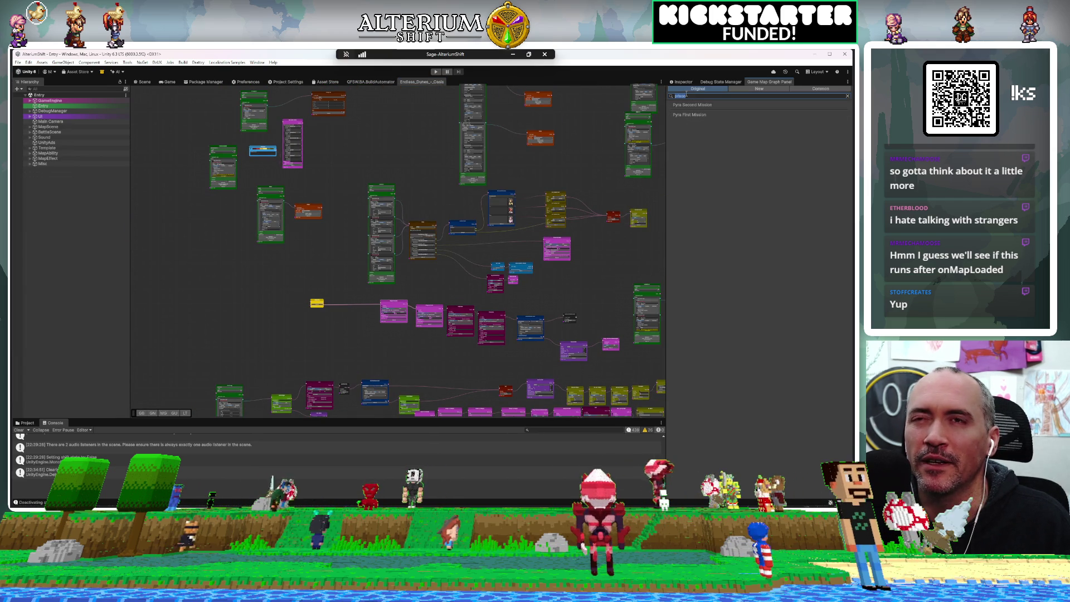
type("basement")
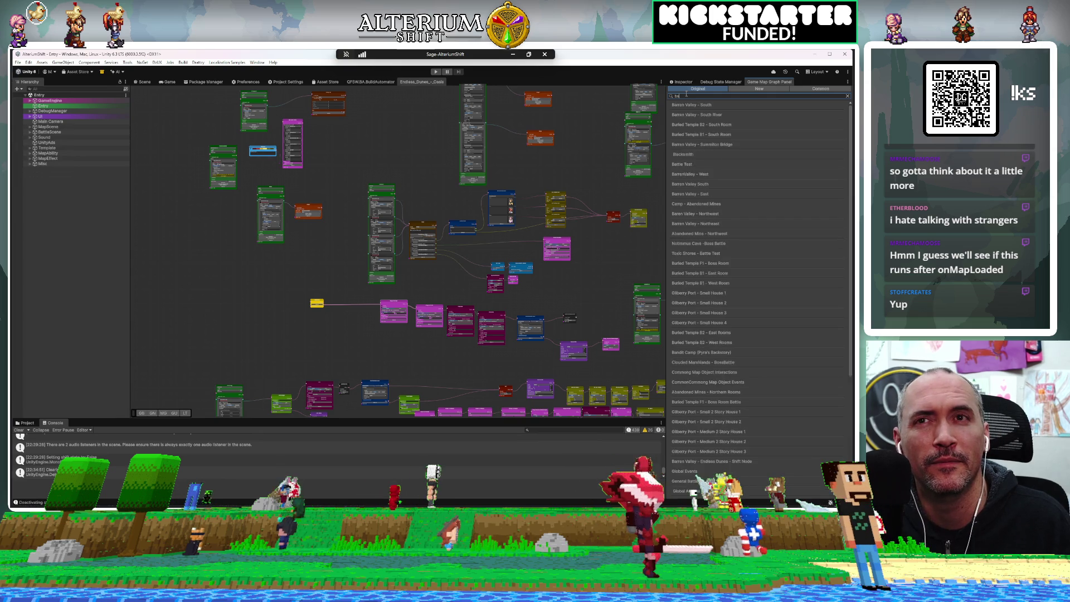
key("Escape")
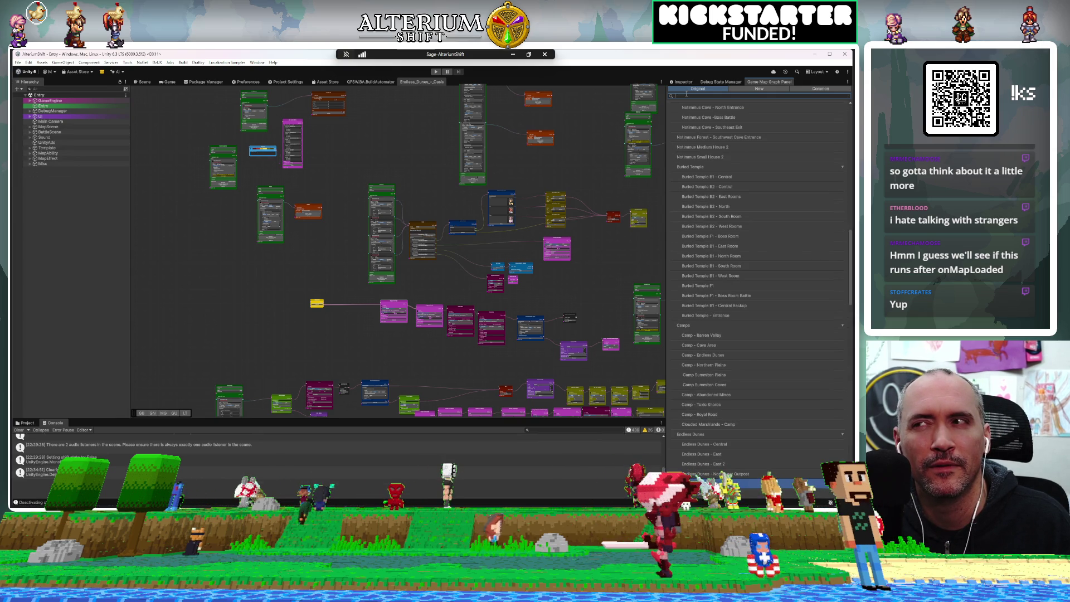
type("jai")
key("Escape")
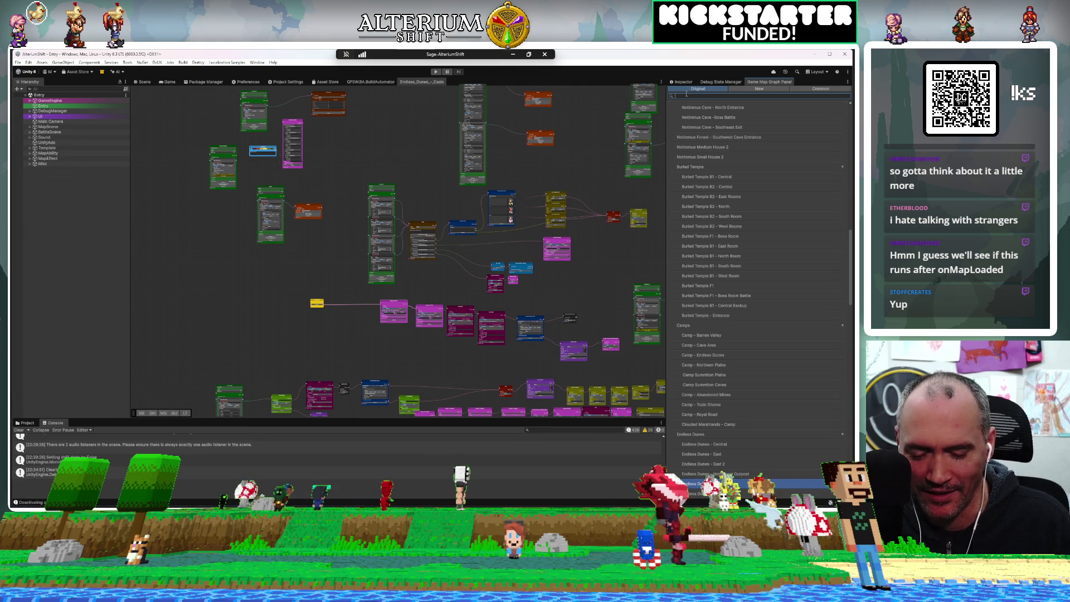
type("dung")
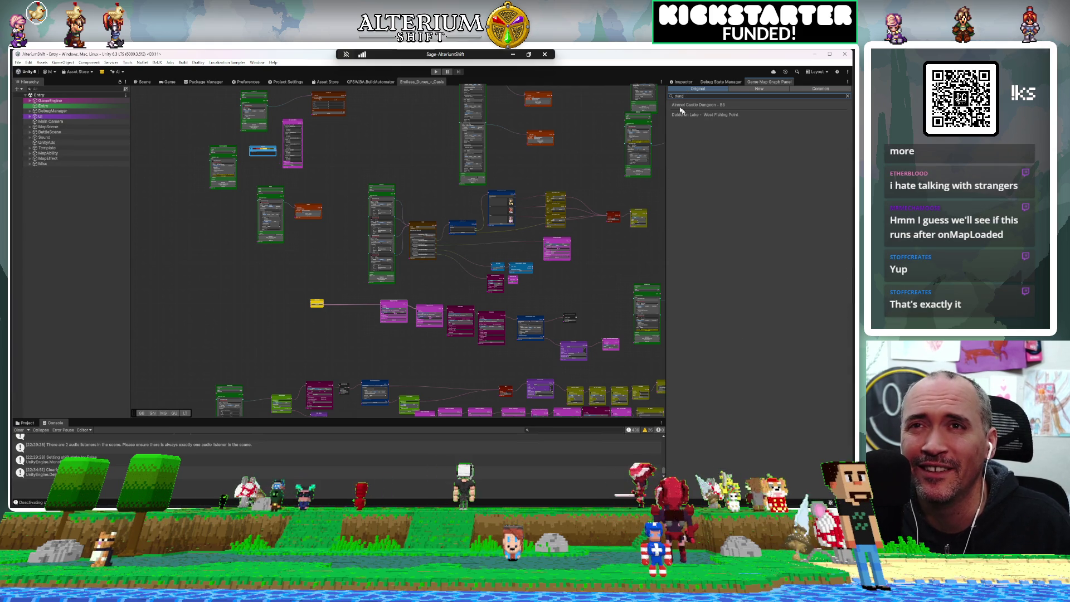
Open the Aironel Castle Dungeon - B3 map graph and zoom and pan across its event node chains
left_click(691, 105)
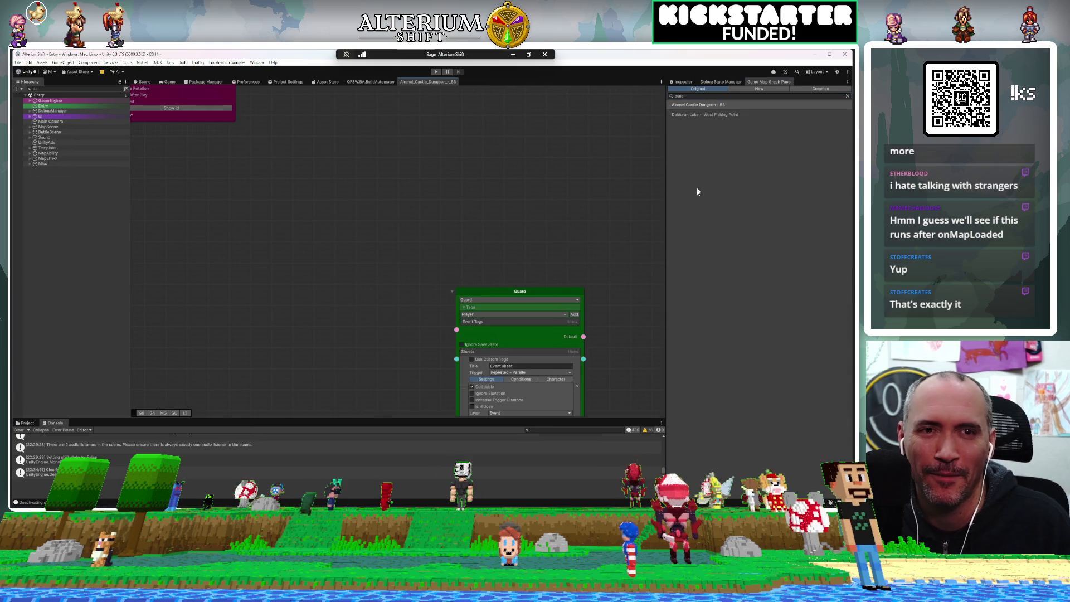
scroll(492, 154, "down", 10)
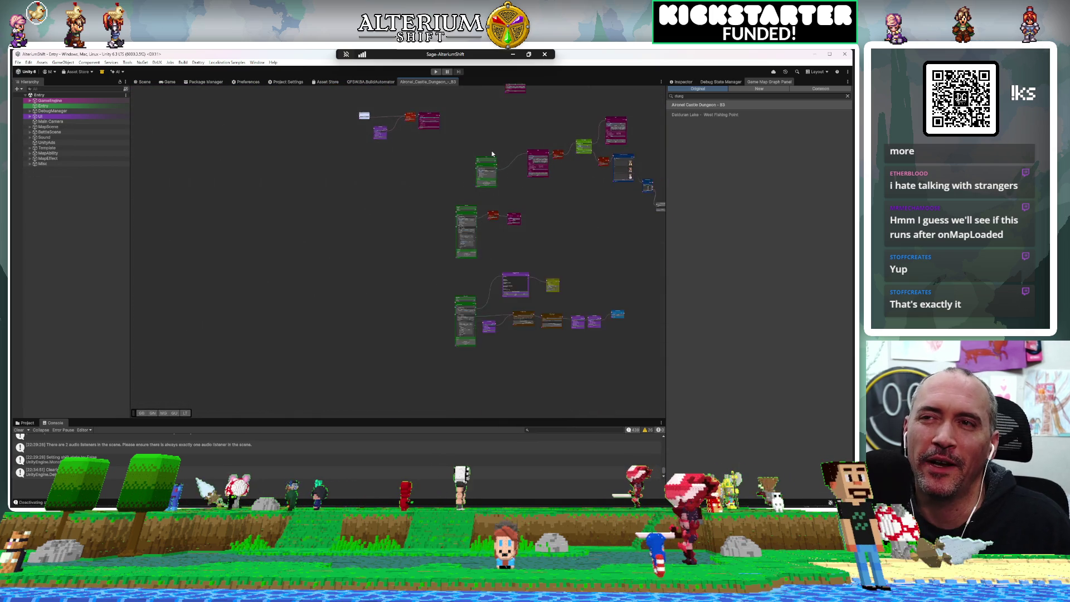
scroll(492, 154, "down", 3)
mouse_move(452, 183)
left_mouse_down()
mouse_move(313, 282)
mouse_move(366, 232)
mouse_move(402, 220)
left_mouse_up()
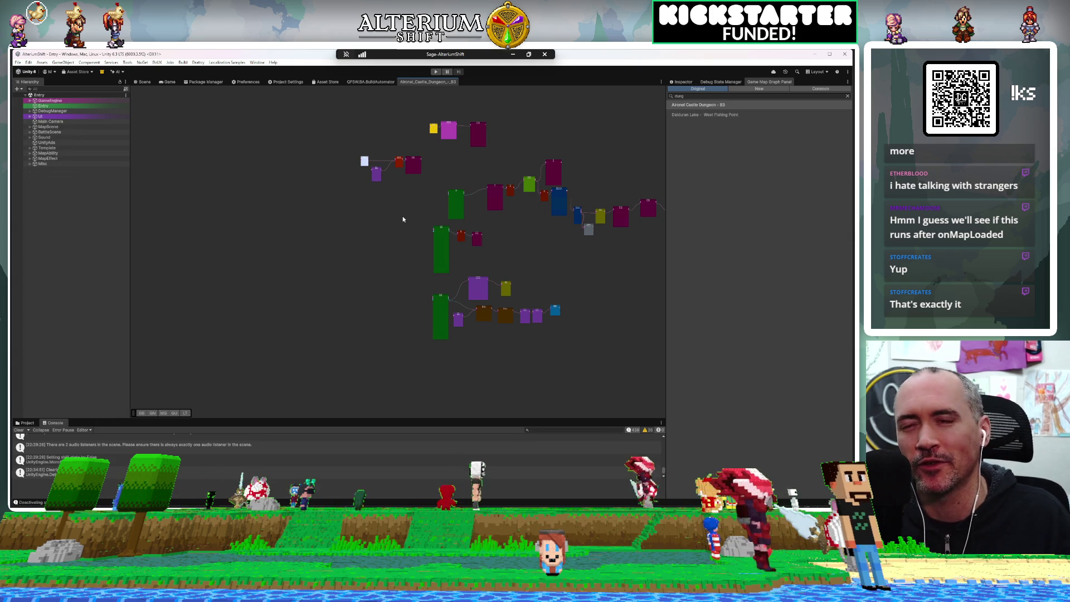
mouse_move(413, 259)
left_mouse_down()
mouse_move(402, 268)
mouse_move(418, 318)
mouse_move(429, 310)
mouse_move(445, 389)
mouse_move(434, 350)
left_mouse_up()
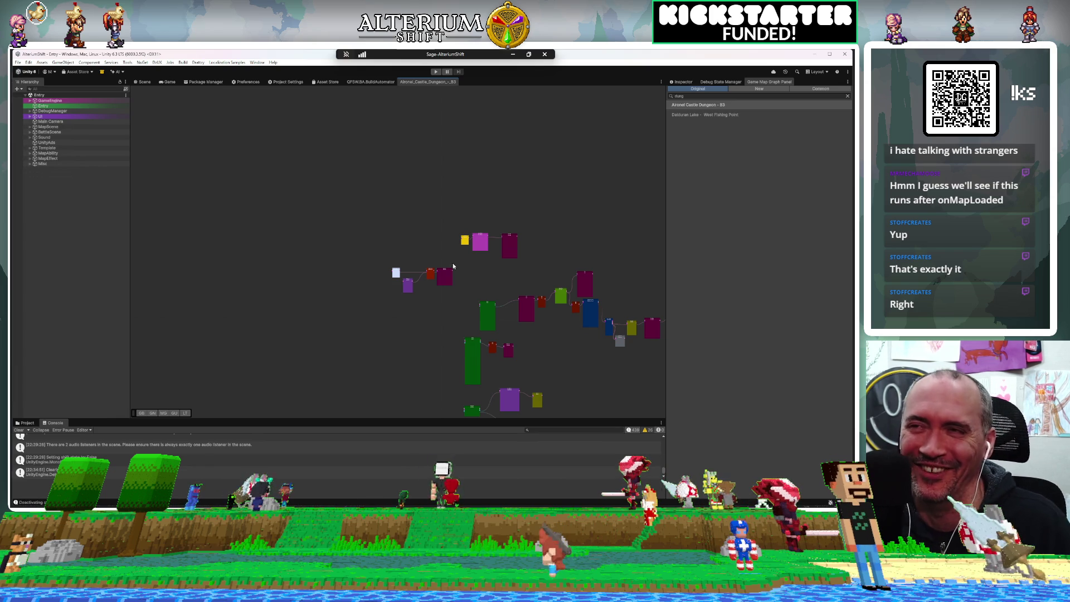
scroll(402, 319, "up", 3)
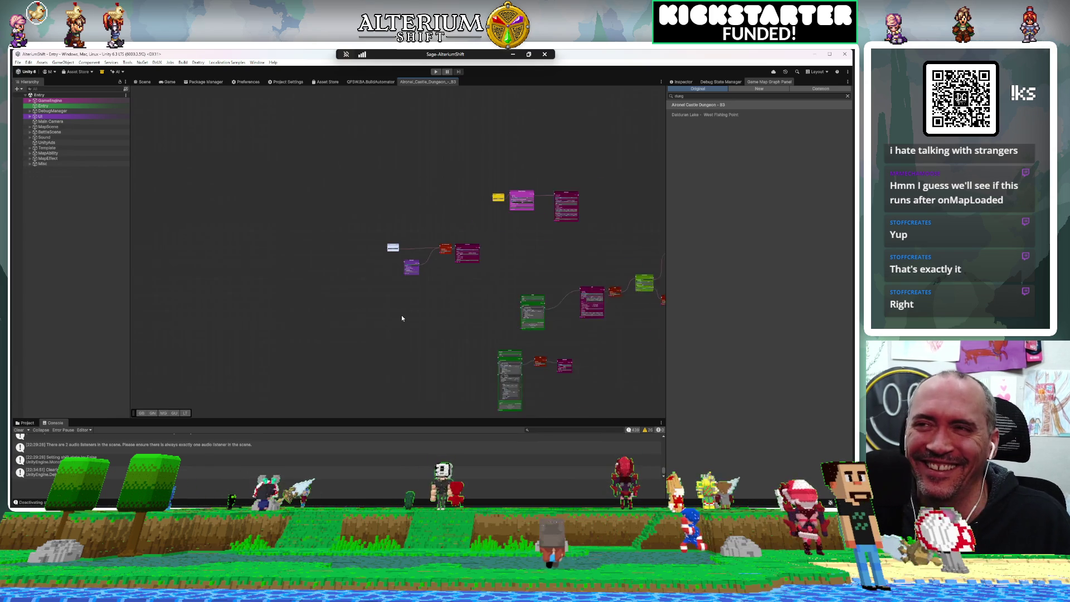
scroll(402, 318, "down", 1)
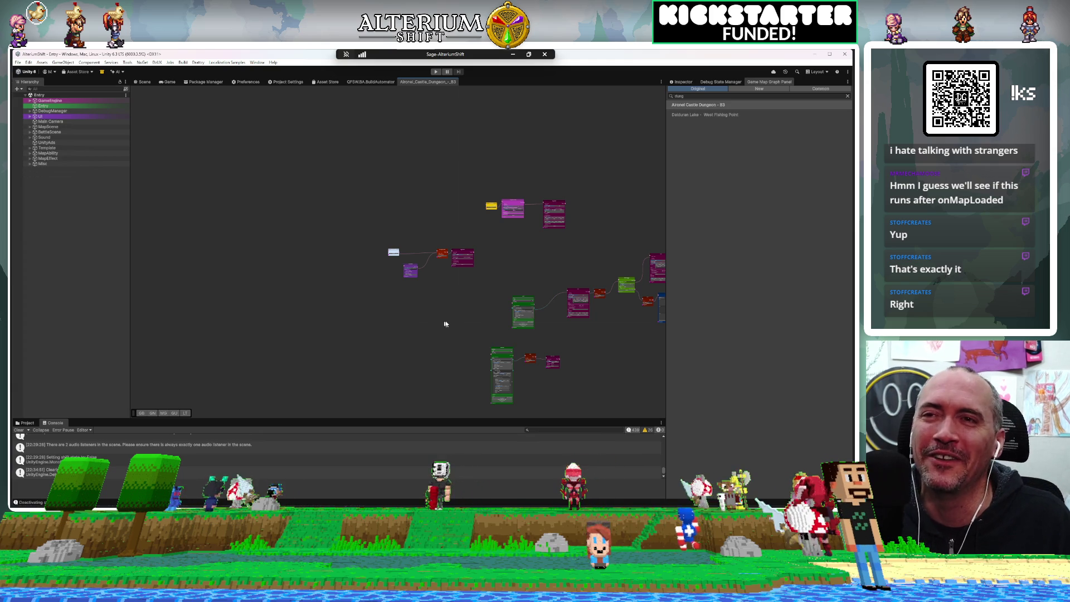
mouse_move(456, 309)
left_mouse_down()
mouse_move(399, 314)
mouse_move(385, 269)
mouse_move(344, 255)
mouse_move(375, 203)
mouse_move(347, 137)
left_mouse_up()
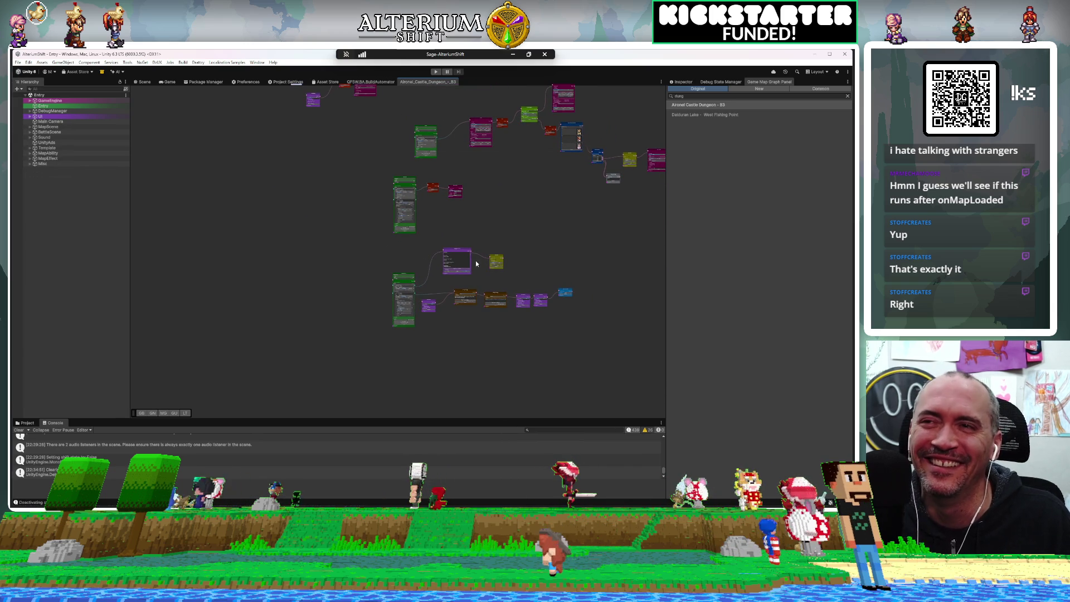
scroll(476, 264, "up", 10)
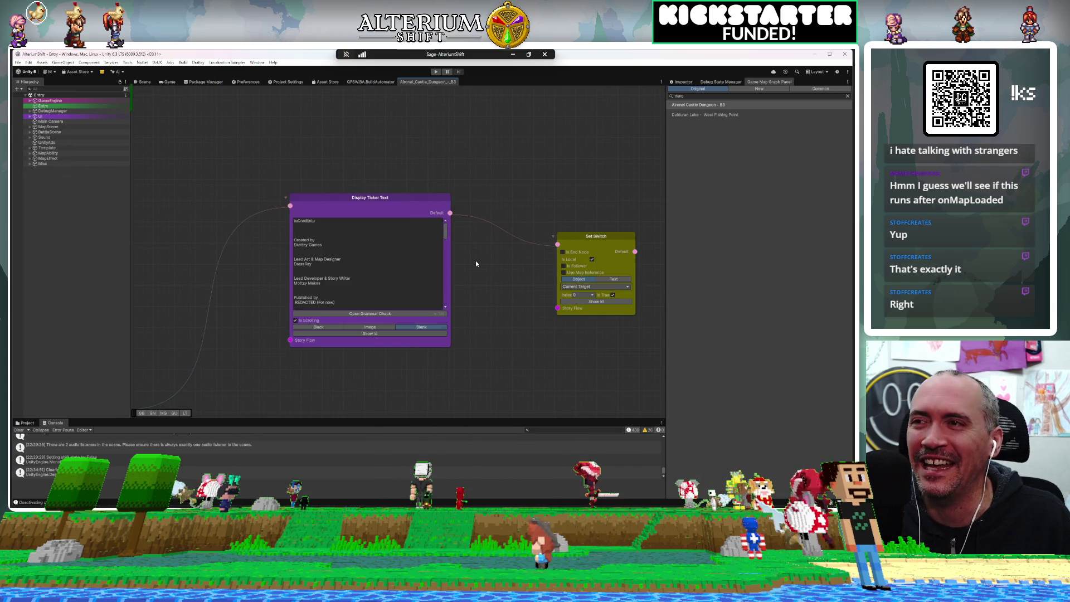
mouse_move(476, 263)
left_mouse_down()
mouse_move(557, 278)
mouse_move(533, 270)
left_mouse_up()
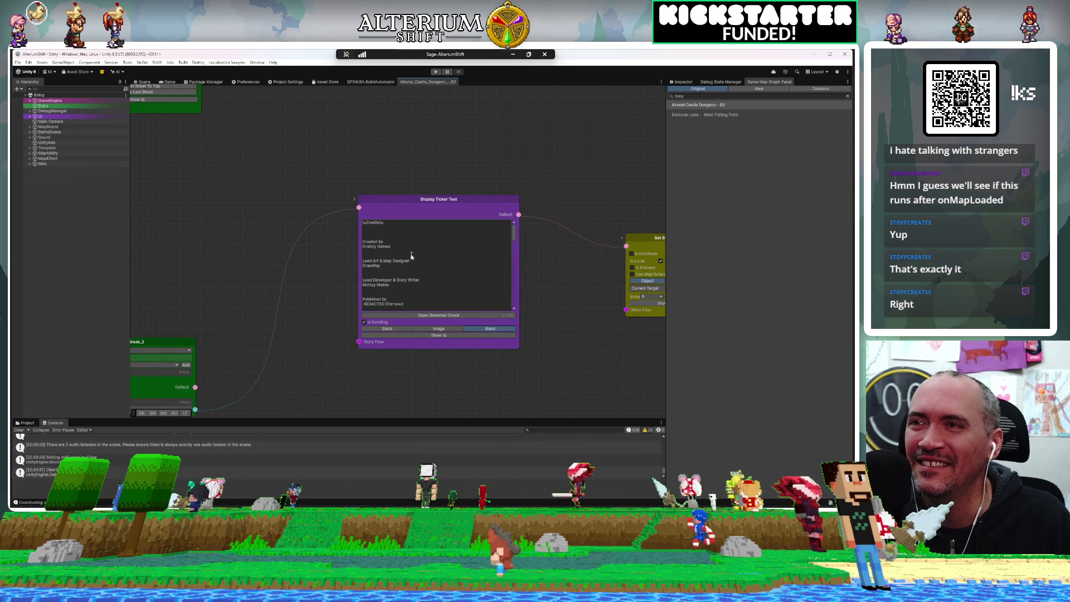
scroll(411, 254, "down", 5)
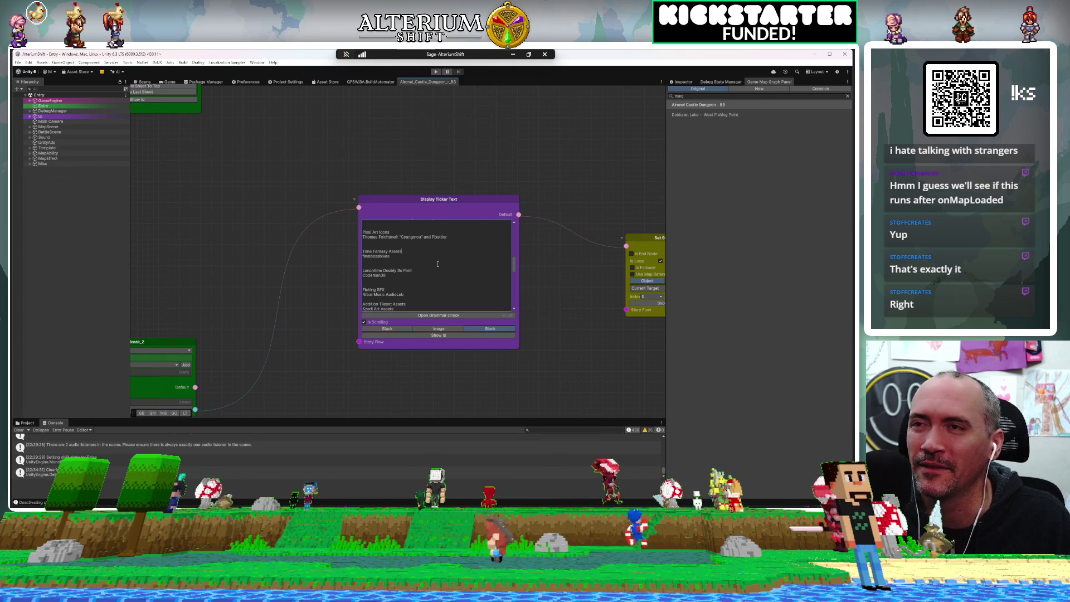
scroll(443, 279, "down", 2)
scroll(442, 279, "up", 3)
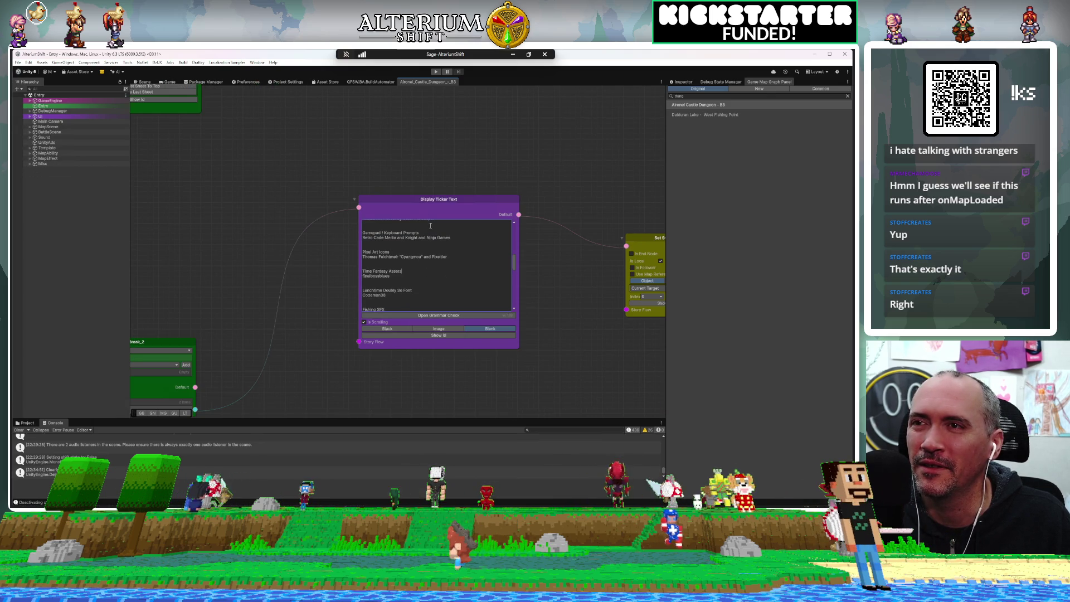
left_click(434, 199)
left_click(451, 178)
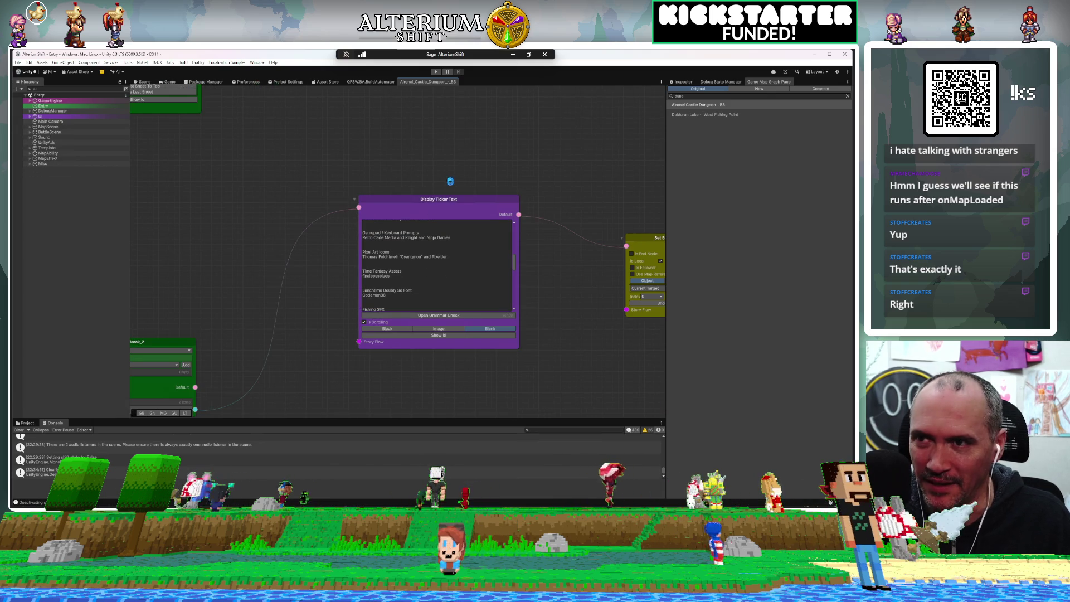
left_click(445, 201)
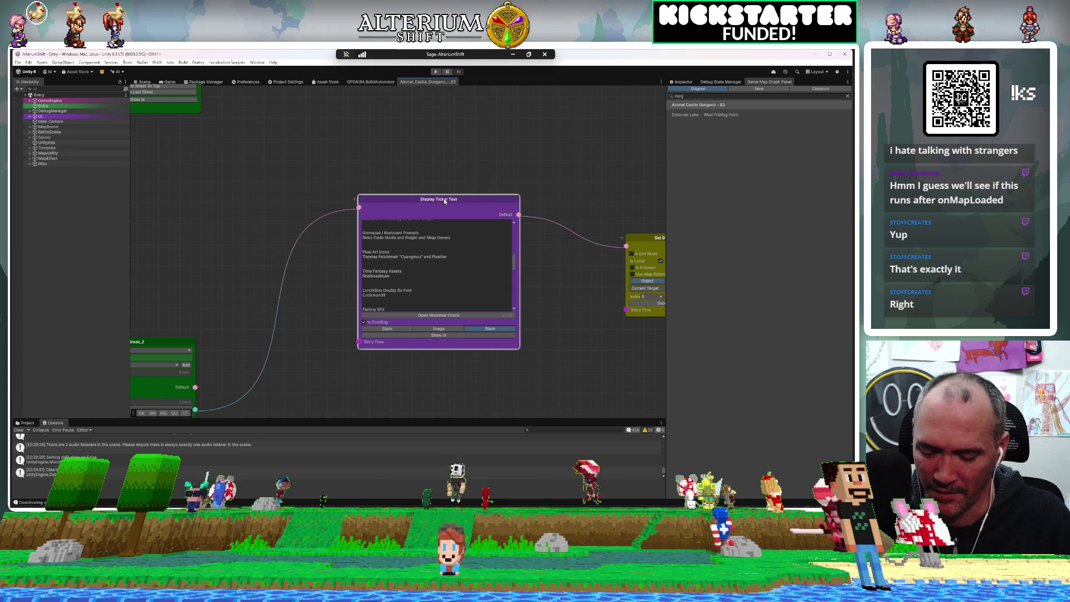
left_click(449, 188)
left_click(442, 200)
left_click(466, 157)
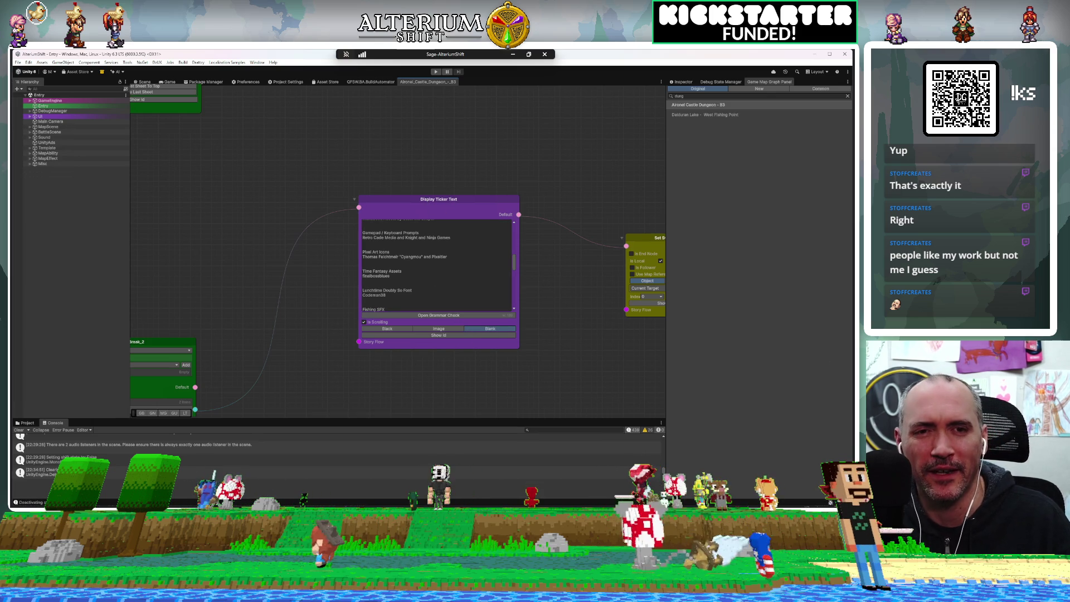
key("alt+Tab")
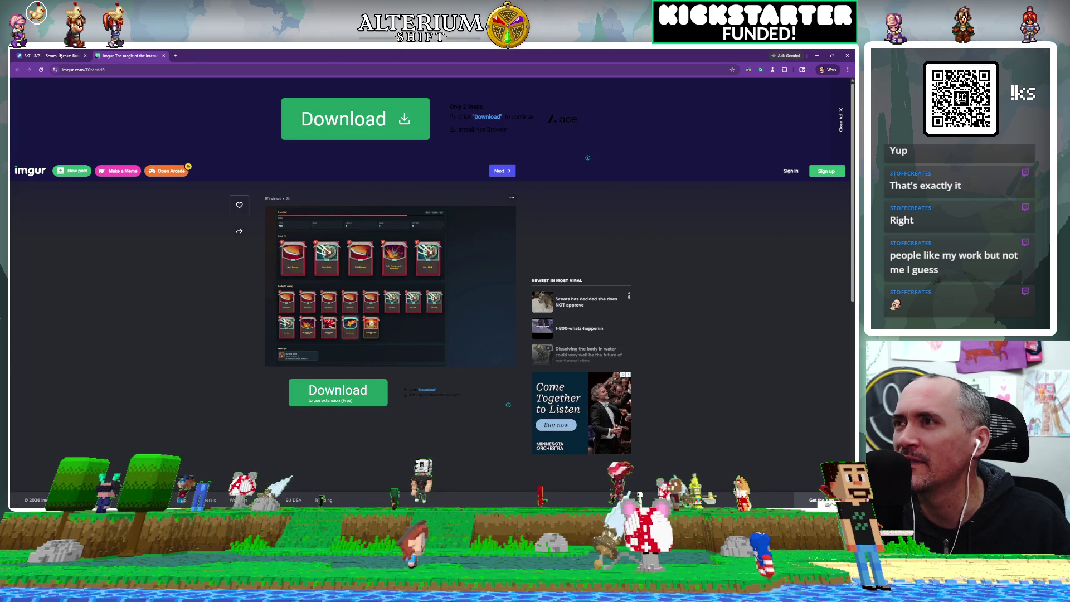
Switch to the Jira tab and open the Alterium Shift sprint backlog
key("ctrl+Tab")
left_click(289, 128)
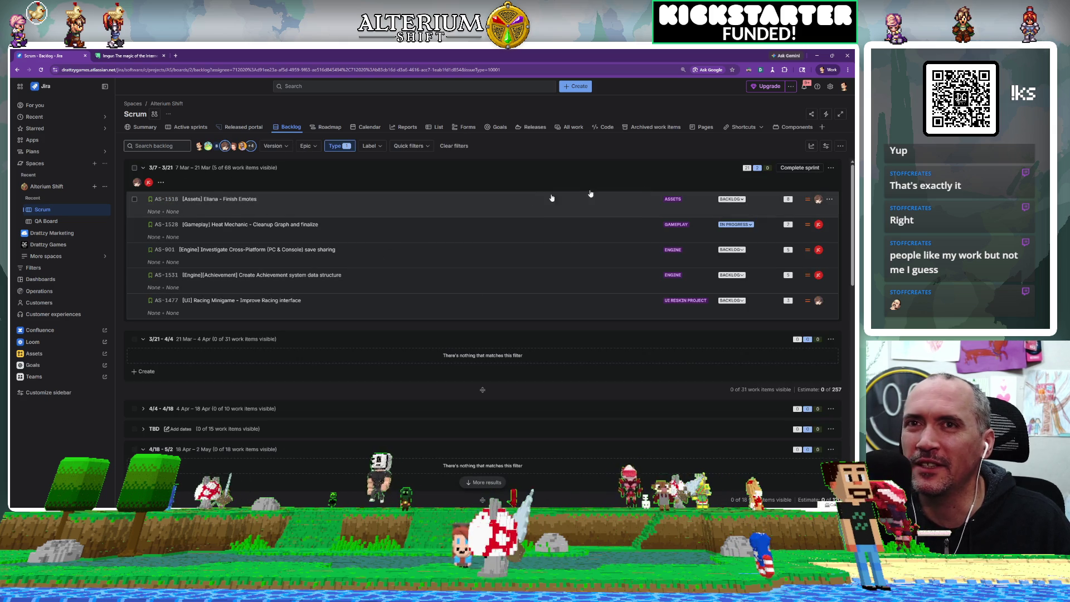
Toggle an assignee filter, then clear it so every assignee's 3/7–3/21 sprint items show
left_click(225, 147)
left_click(251, 146)
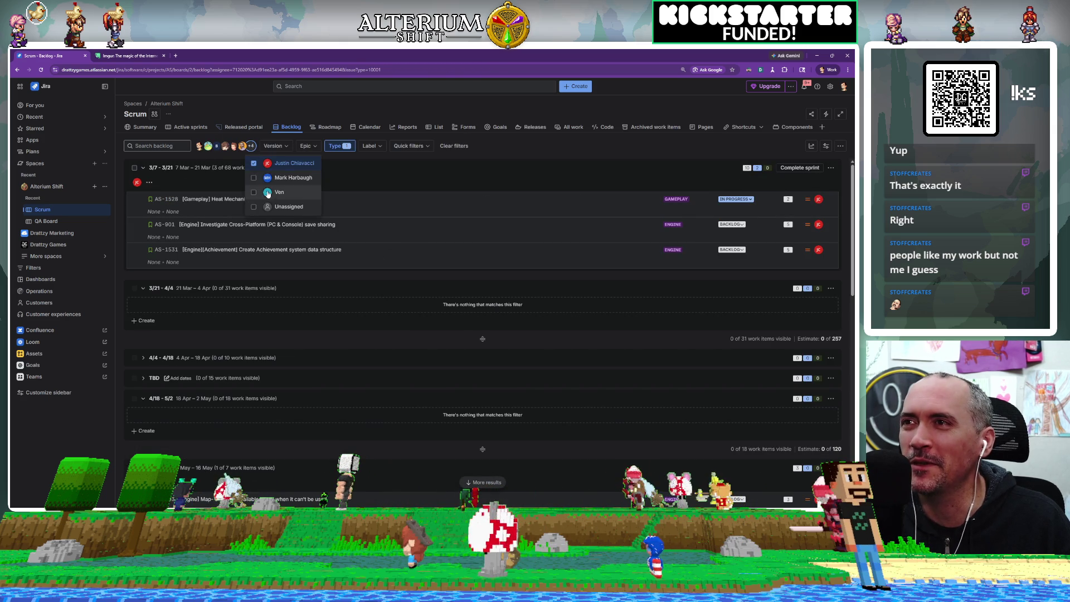
left_click(278, 164)
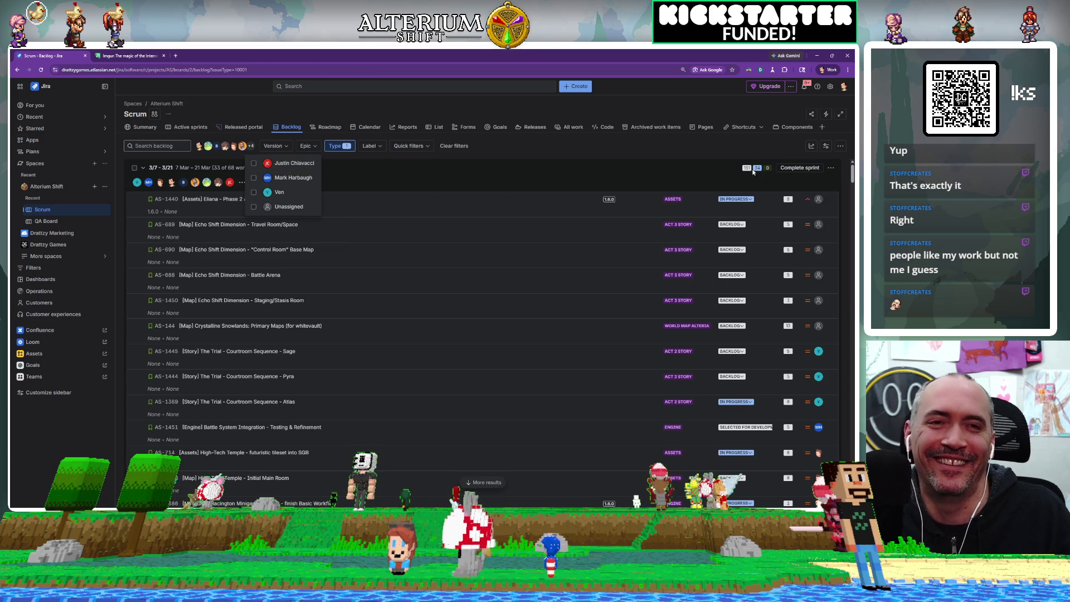
left_click(616, 180)
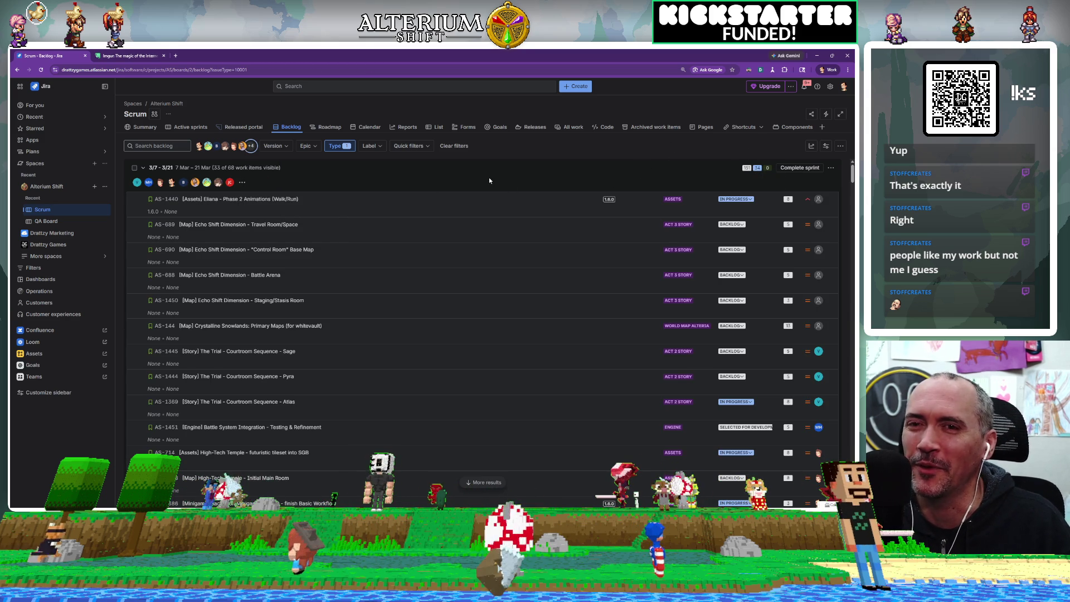
scroll(530, 283, "down", 5)
scroll(530, 282, "up", 6)
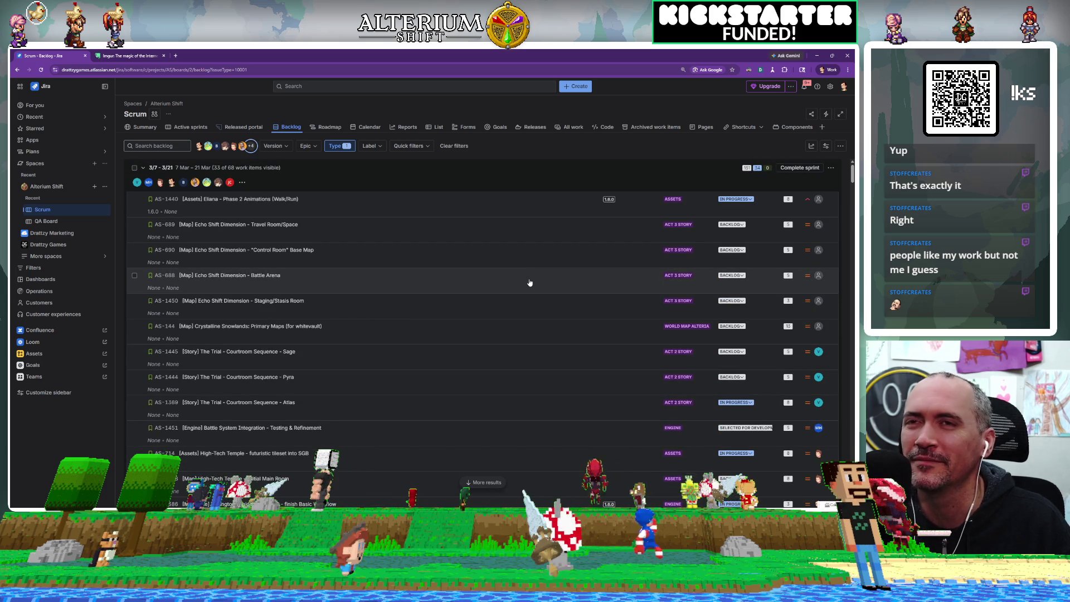
Create a new story with the summary '[Engine] Make a "Credits" or "Scrolling Text" node'
left_click(580, 88)
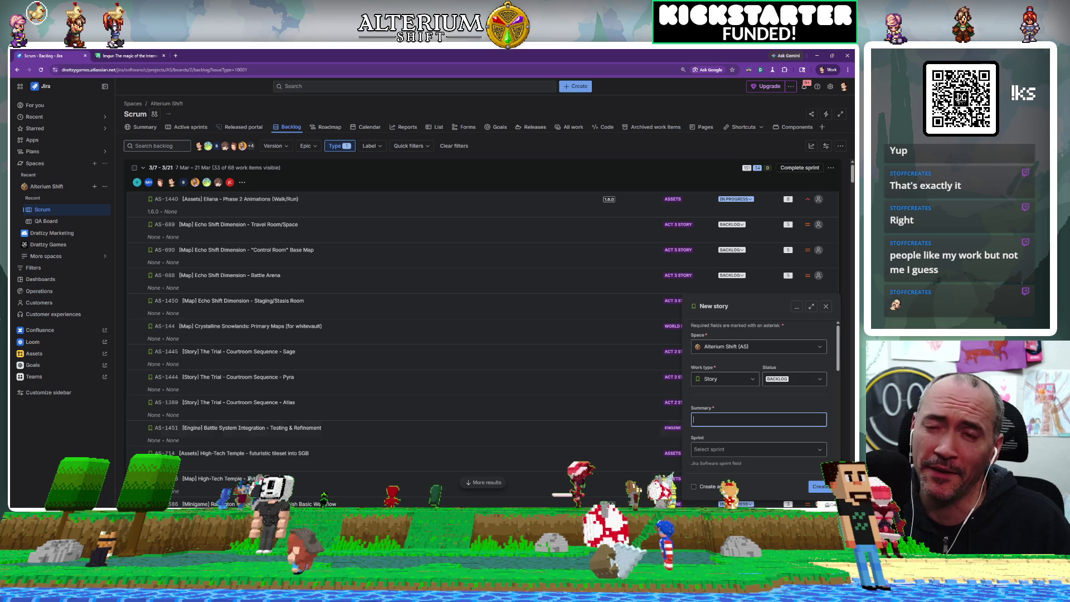
type("[")
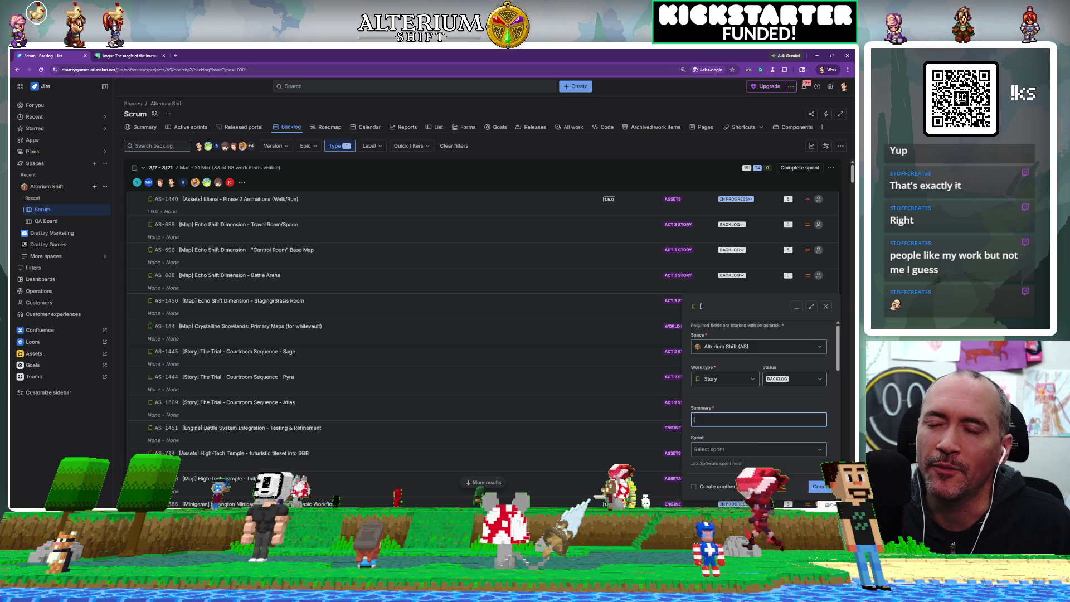
type("Engine] Make ")
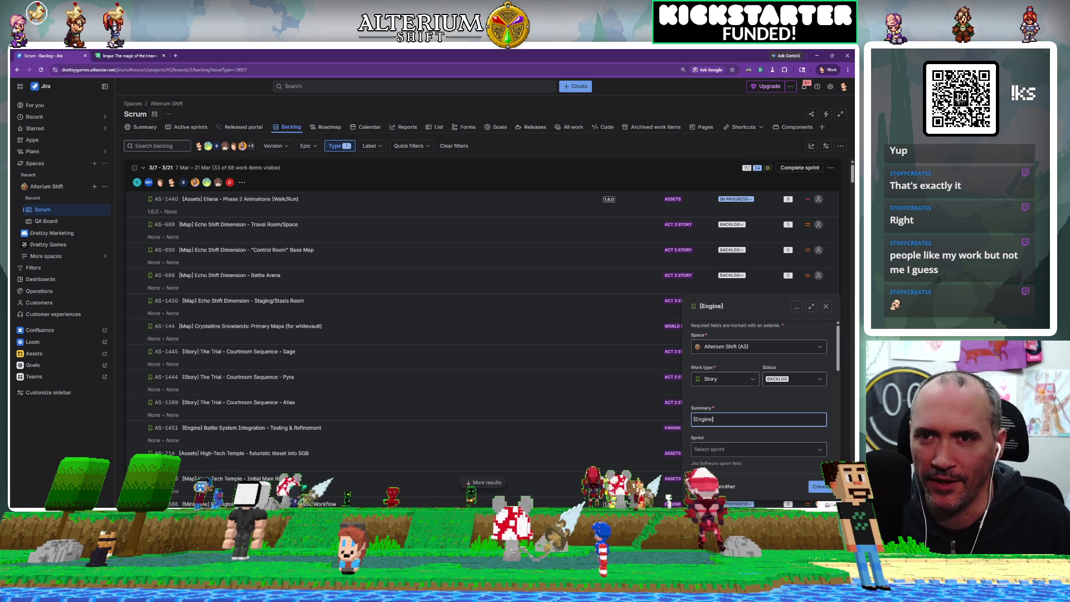
type("a \"Cr")
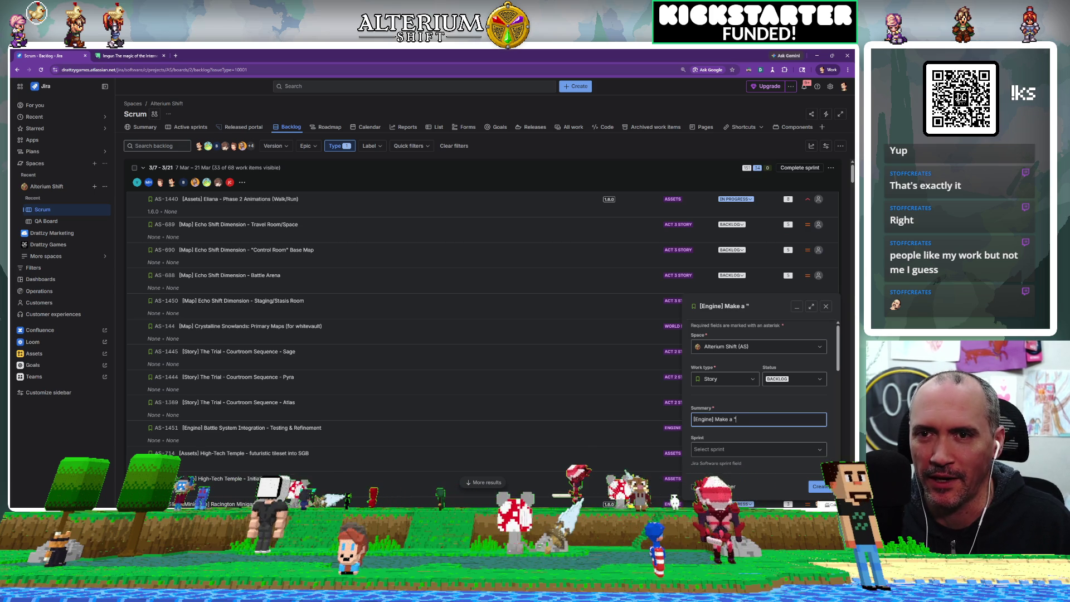
type("edi")
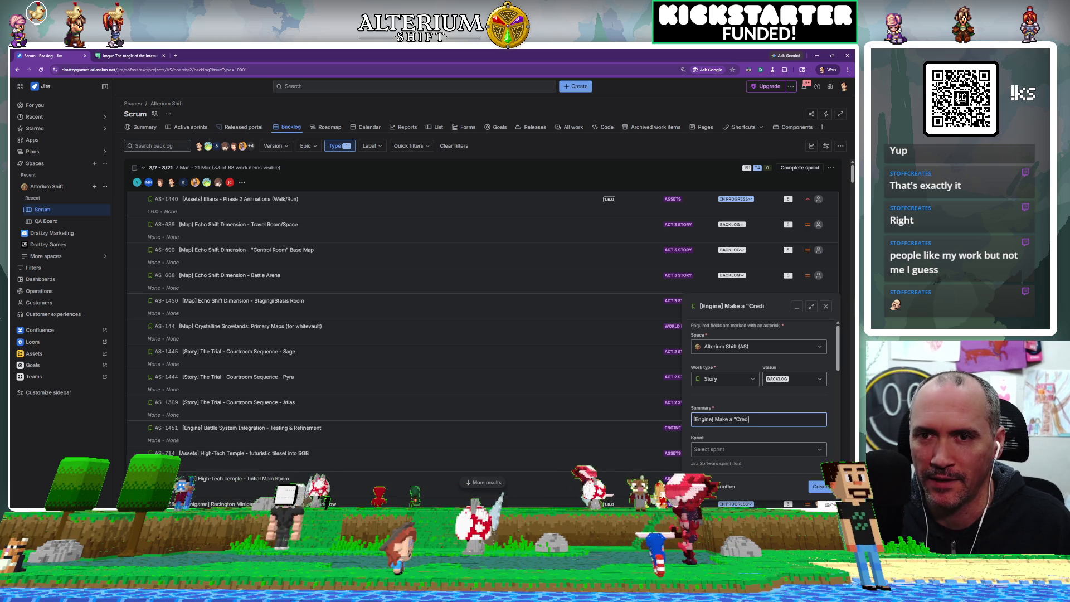
type("ts\" or \"")
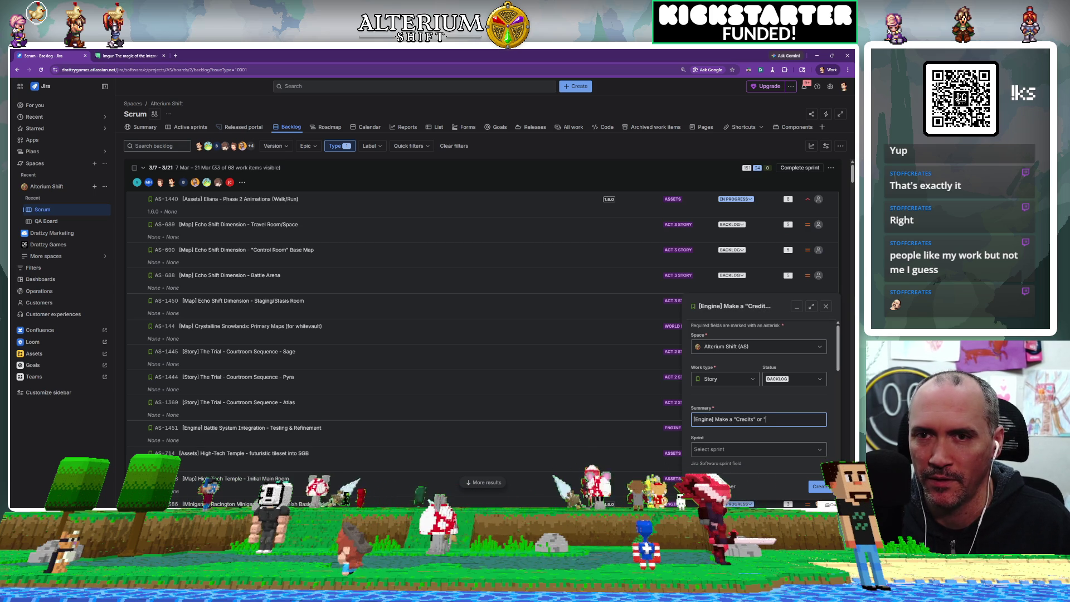
type("Scr")
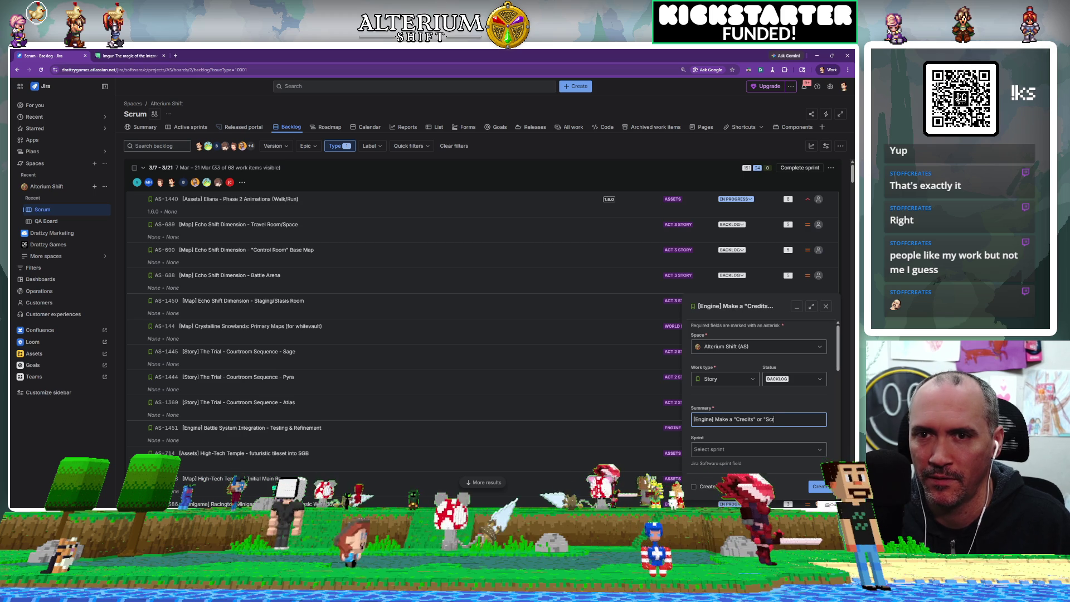
type("olling Text\" node")
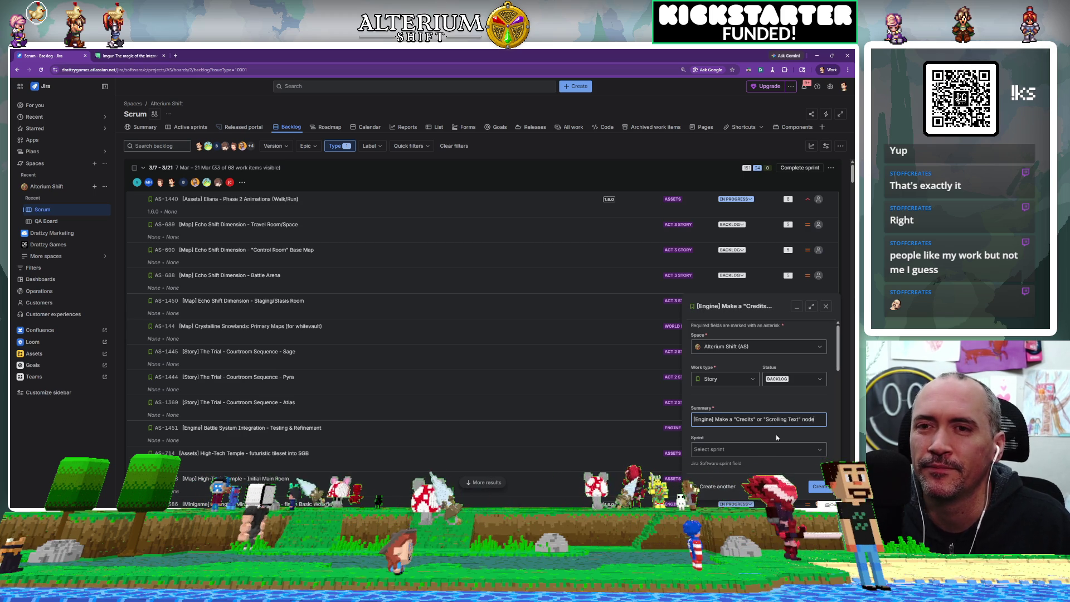
scroll(738, 437, "down", 5)
scroll(738, 437, "down", 2)
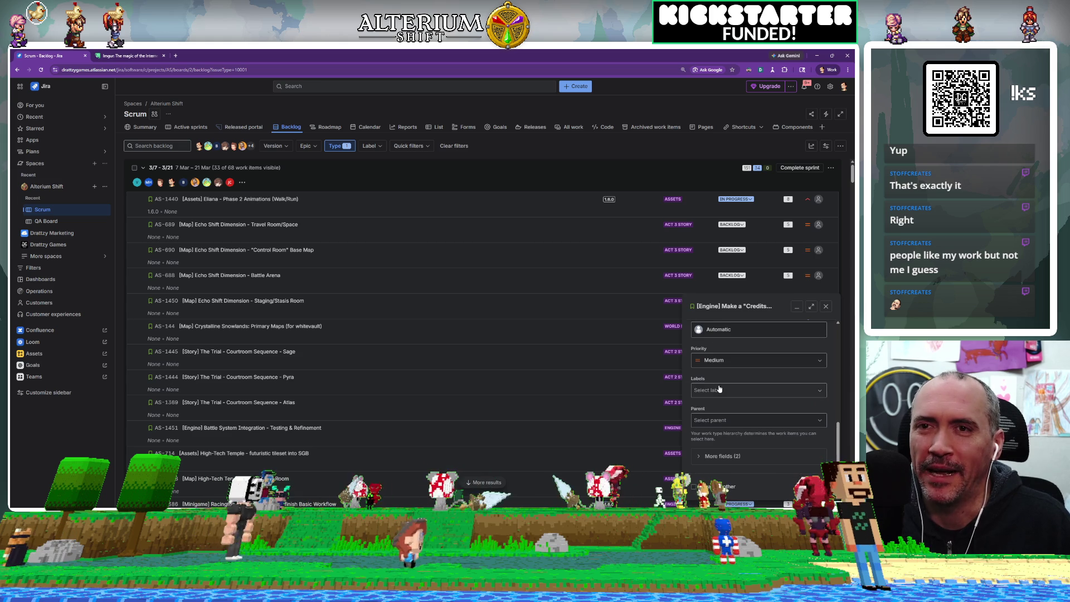
scroll(719, 389, "up", 4)
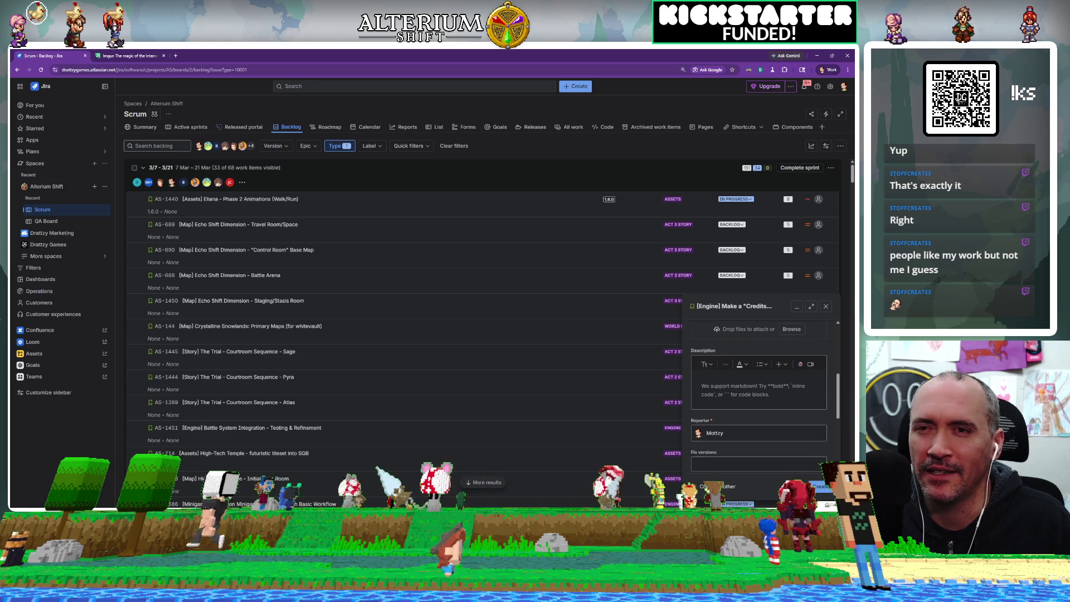
Put the new story in the 5/16 – 5/30 sprint
scroll(721, 396, "up", 3)
left_click(726, 398)
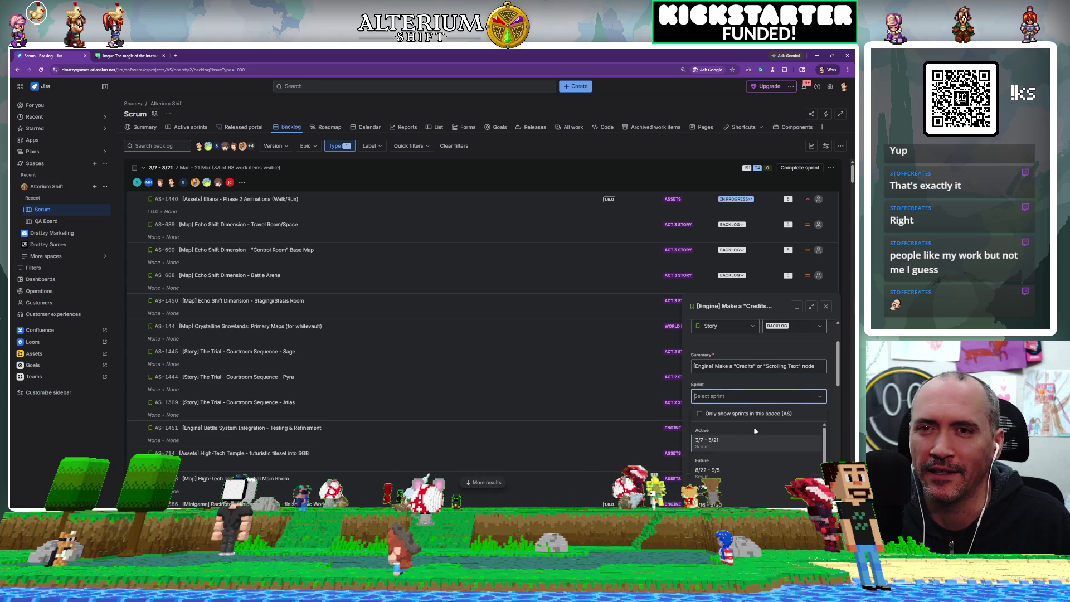
scroll(770, 467, "up", 2)
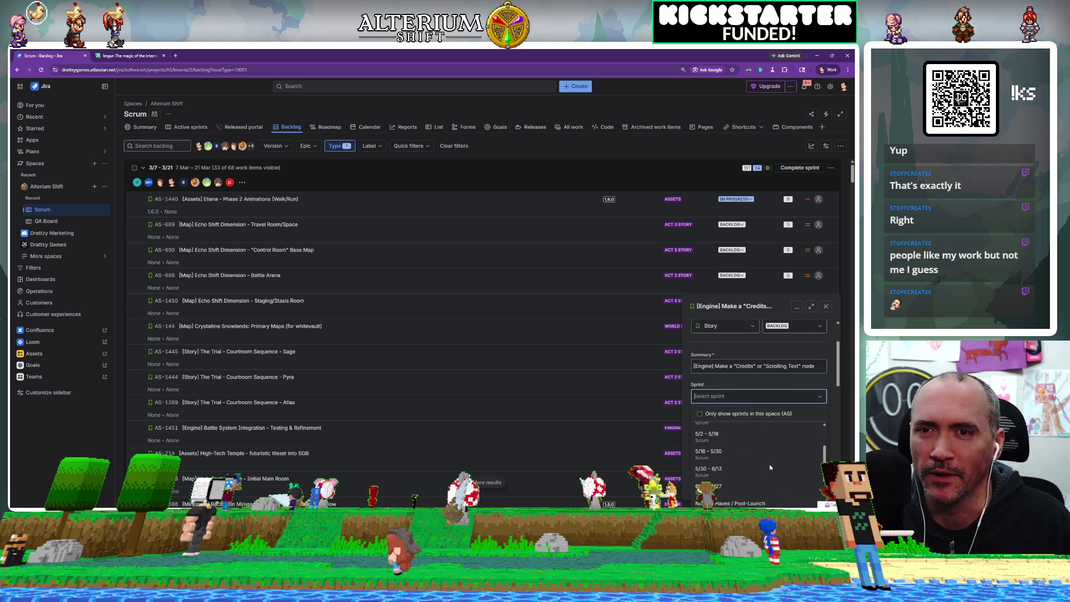
left_click(724, 451)
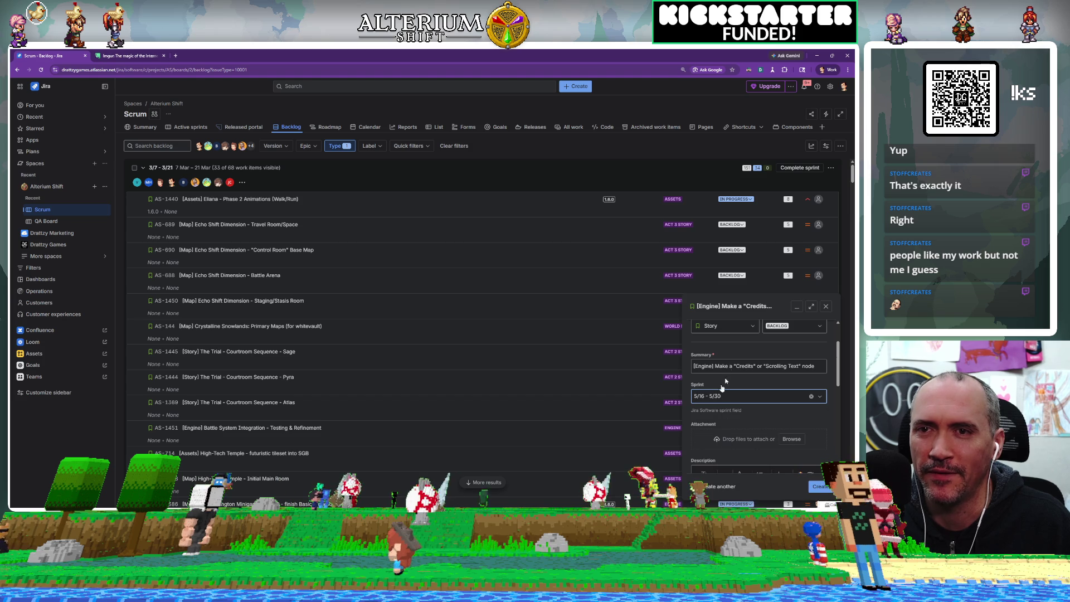
Set the story's parent to AS-20 Engine
scroll(831, 416, "down", 3)
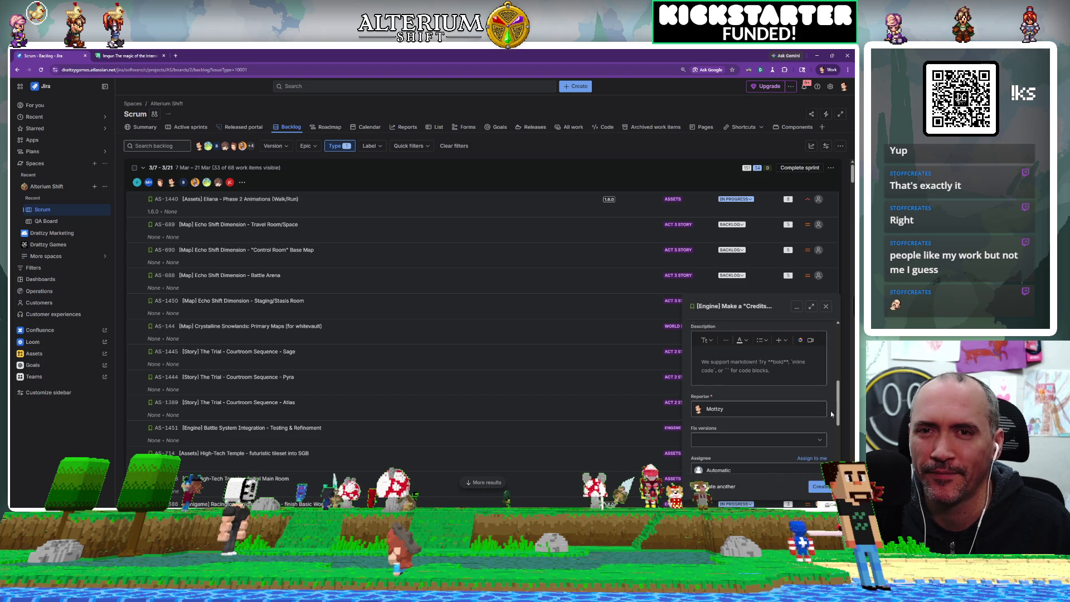
scroll(830, 415, "down", 3)
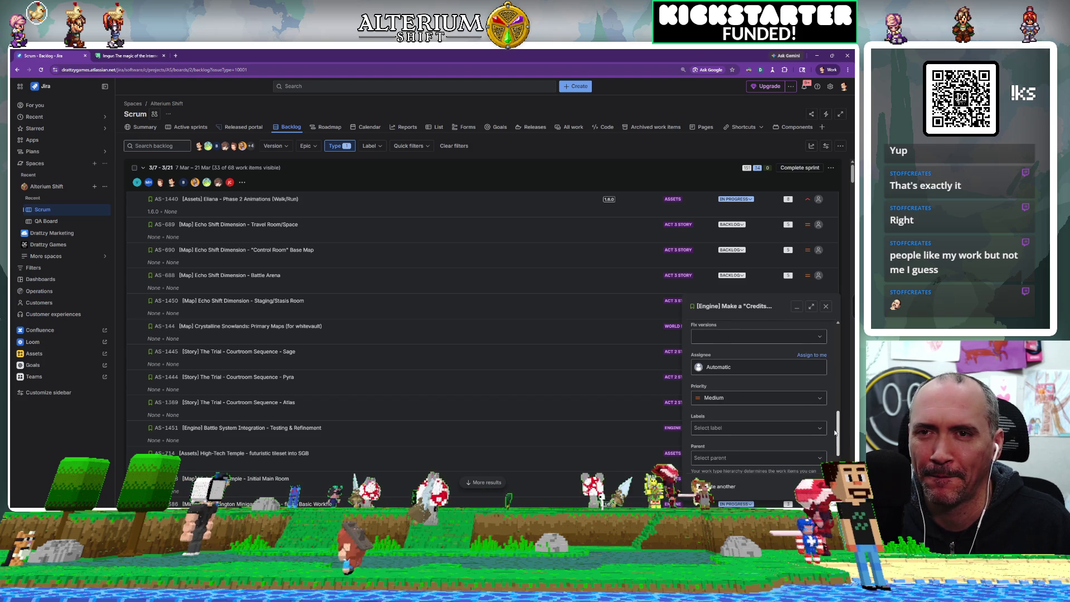
scroll(835, 433, "down", 1)
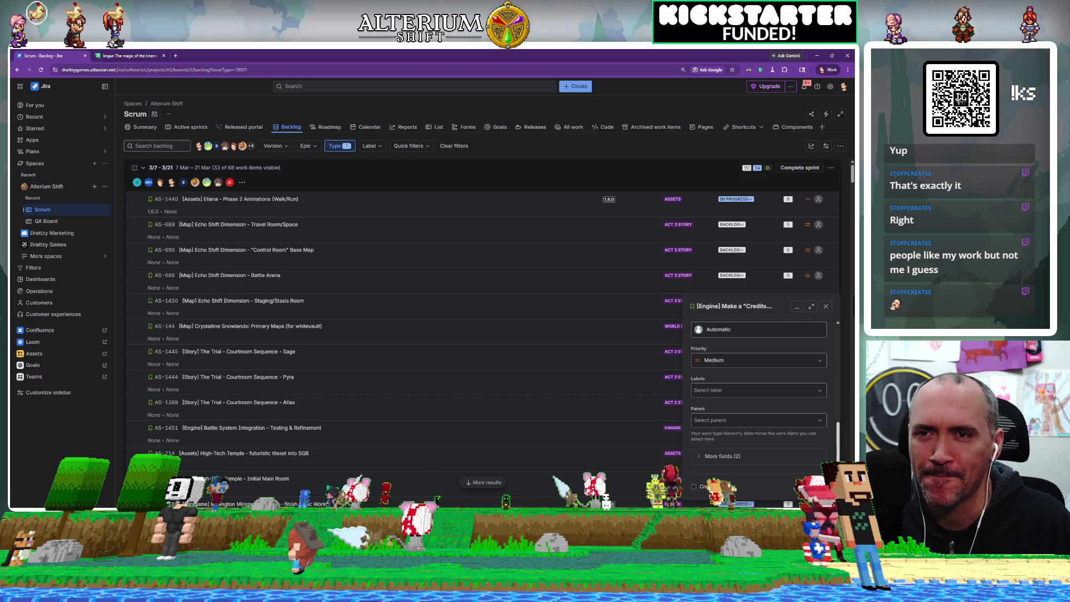
left_click(804, 421)
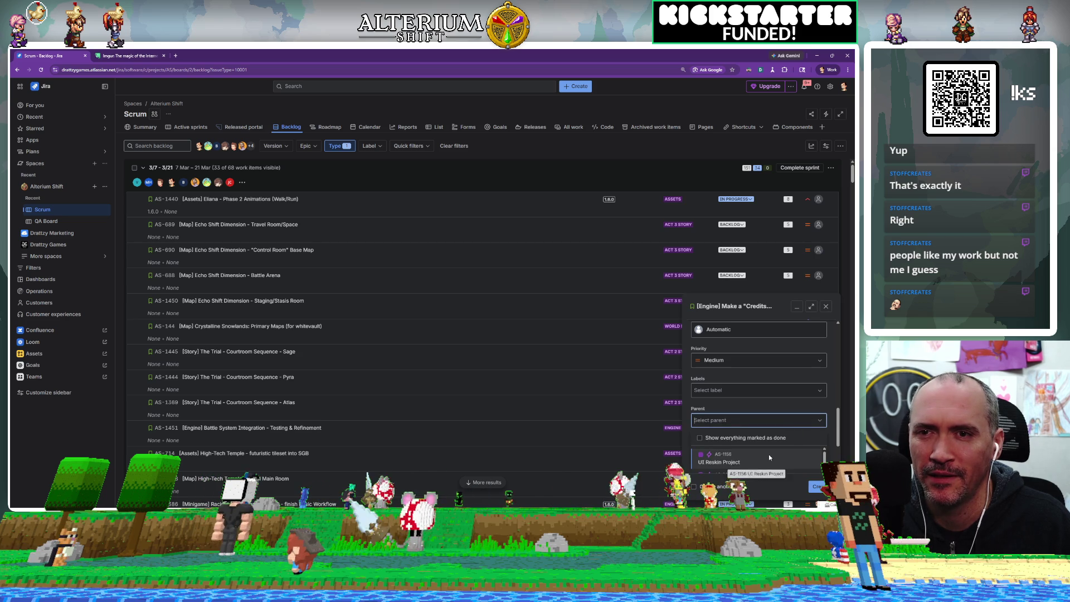
scroll(768, 453, "down", 2)
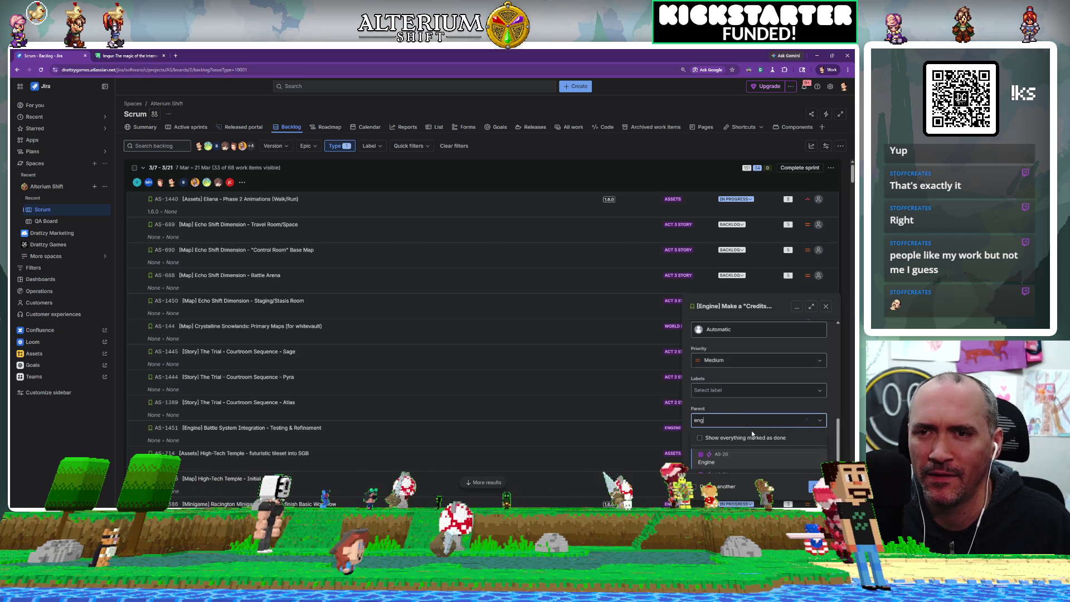
left_click(742, 463)
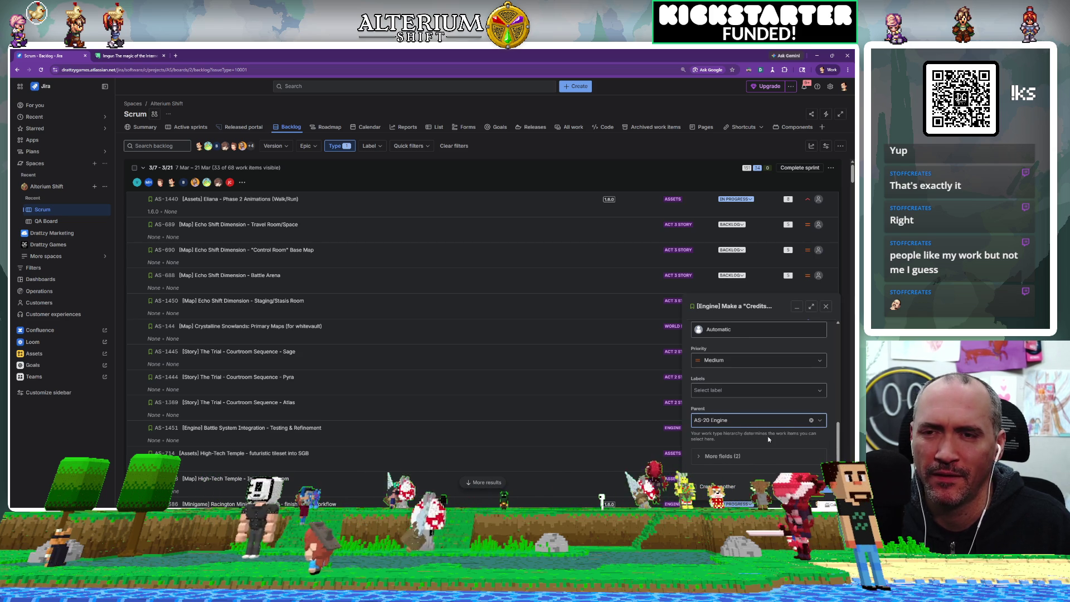
Create the story and open the new work item AS-1541
scroll(768, 436, "up", 5)
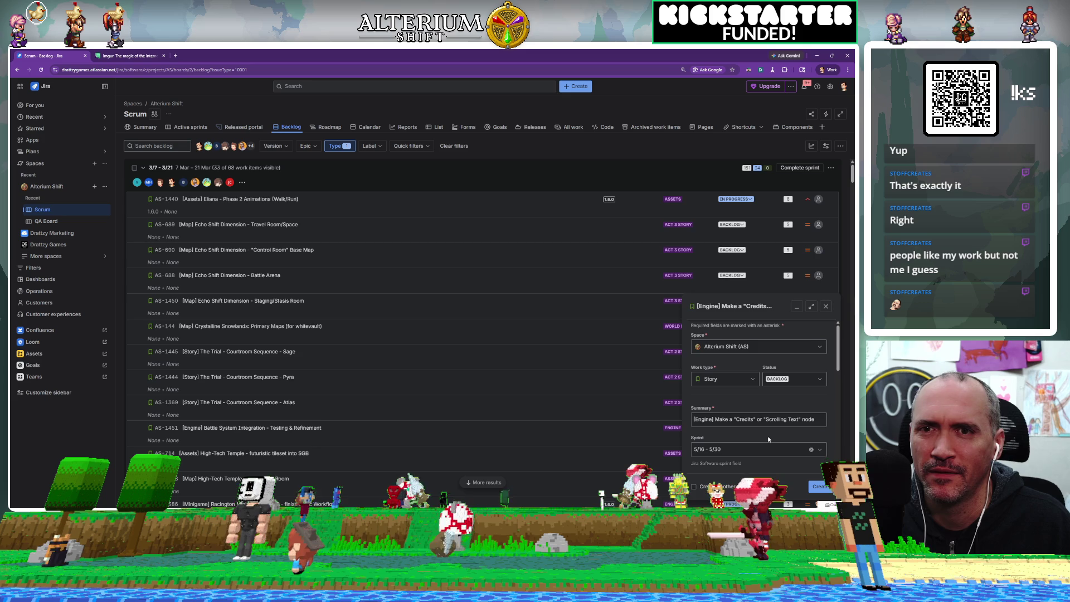
scroll(768, 439, "down", 1)
left_click(816, 488)
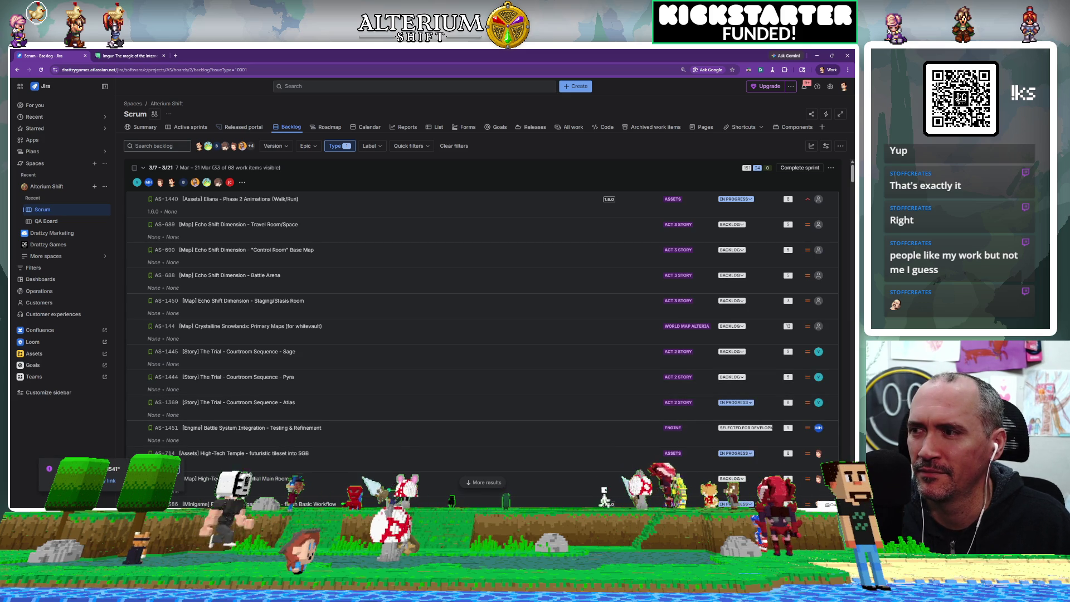
left_click(110, 480)
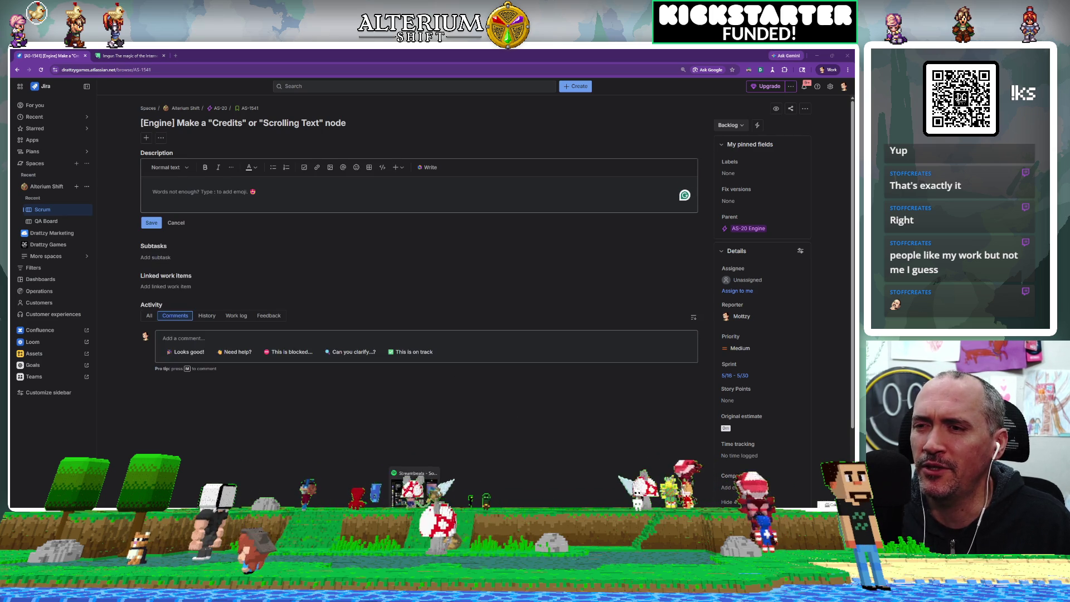
mouse_move(342, 591)
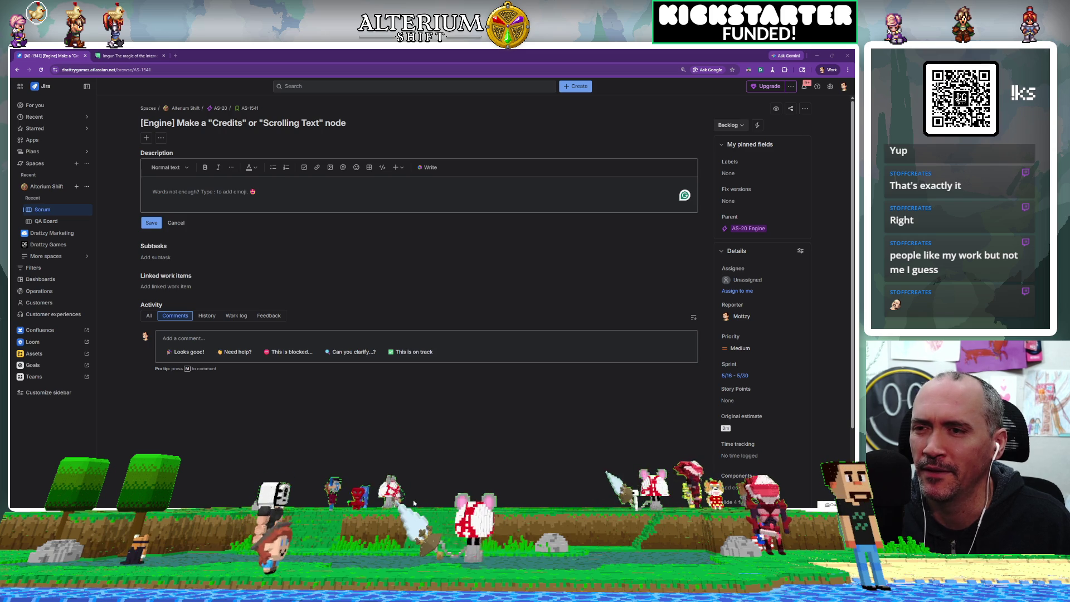
key("alt+Tab")
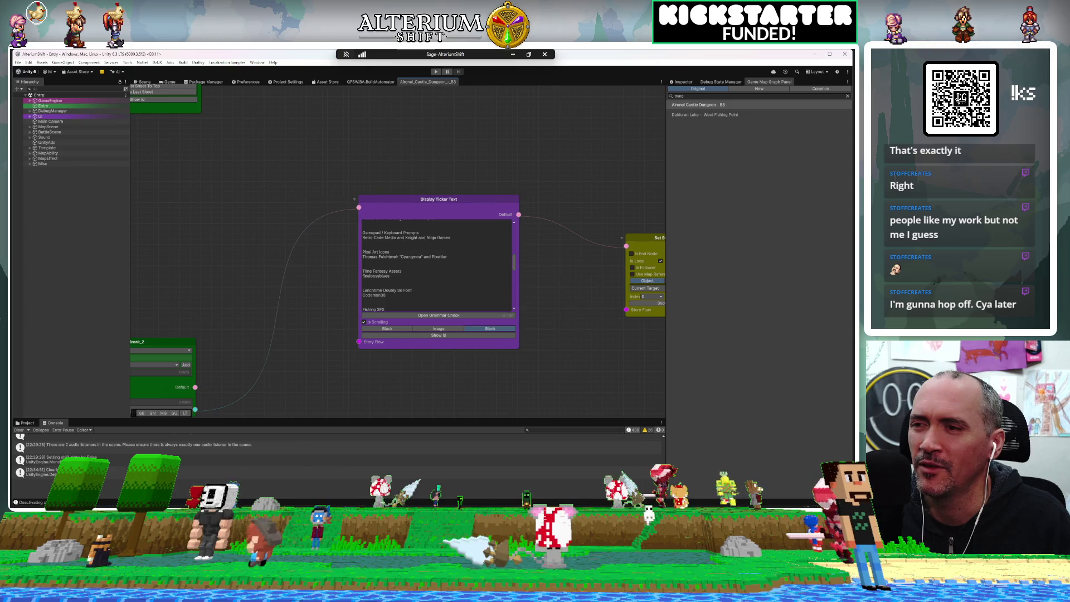
key("alt+Tab")
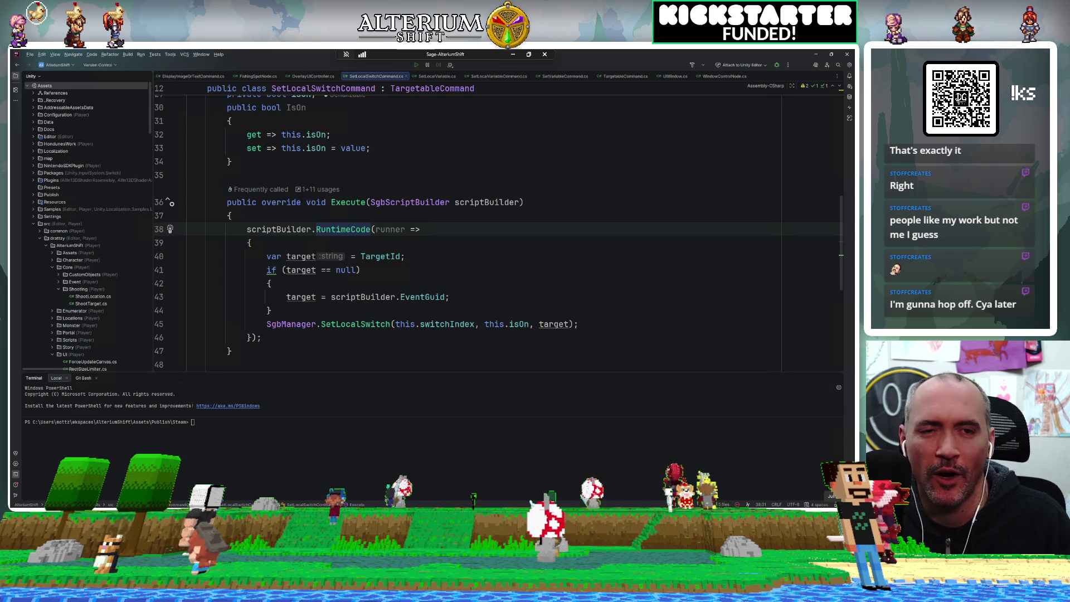
key("alt+Tab")
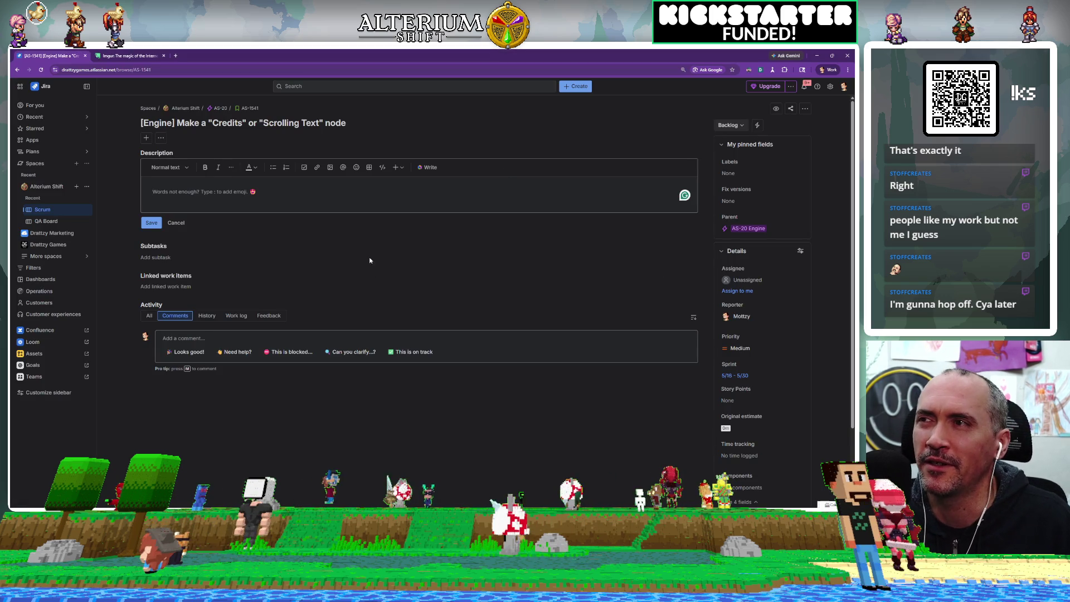
Retitle AS-1541 to '[Engine] Refine "Ticket Text" Node for New UI'
left_click(267, 127)
left_click_drag(346, 123, 184, 124)
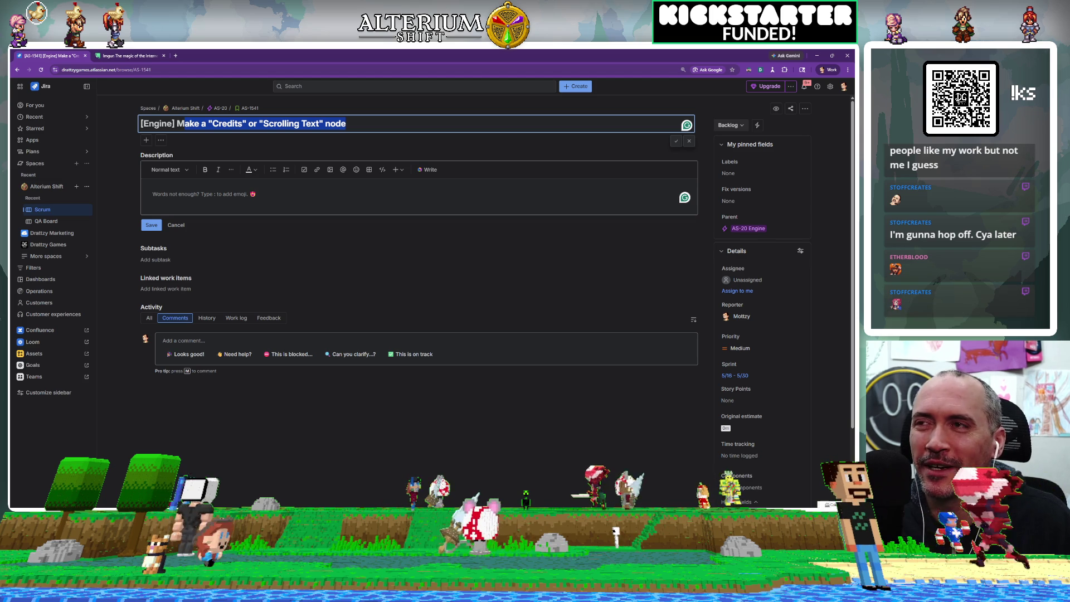
key("BackSpace")
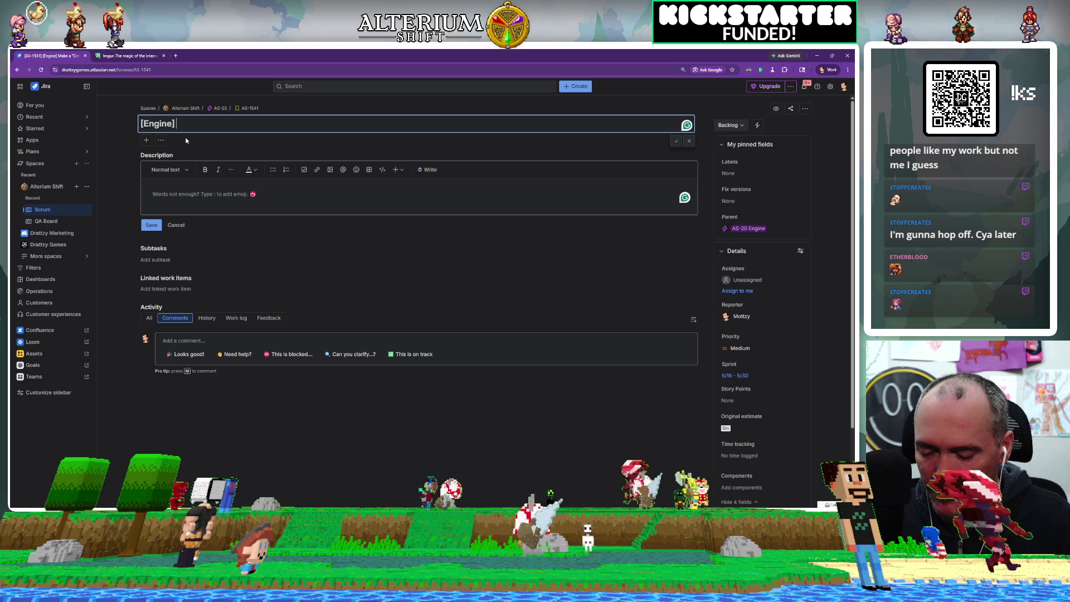
type("R")
key("BackSpace")
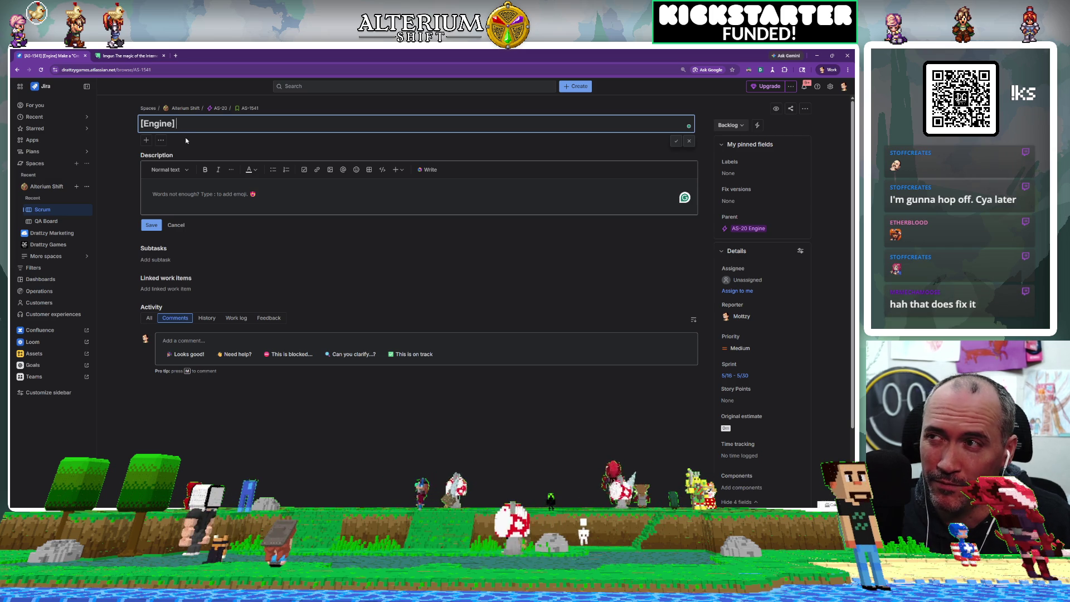
type("E")
key("BackSpace")
type("R")
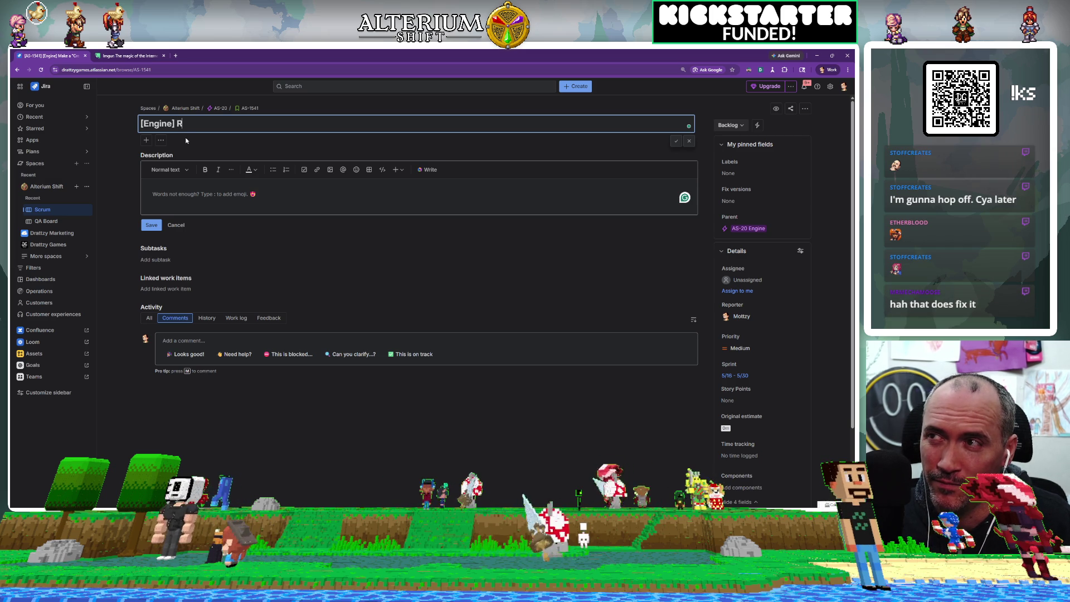
type("efine ")
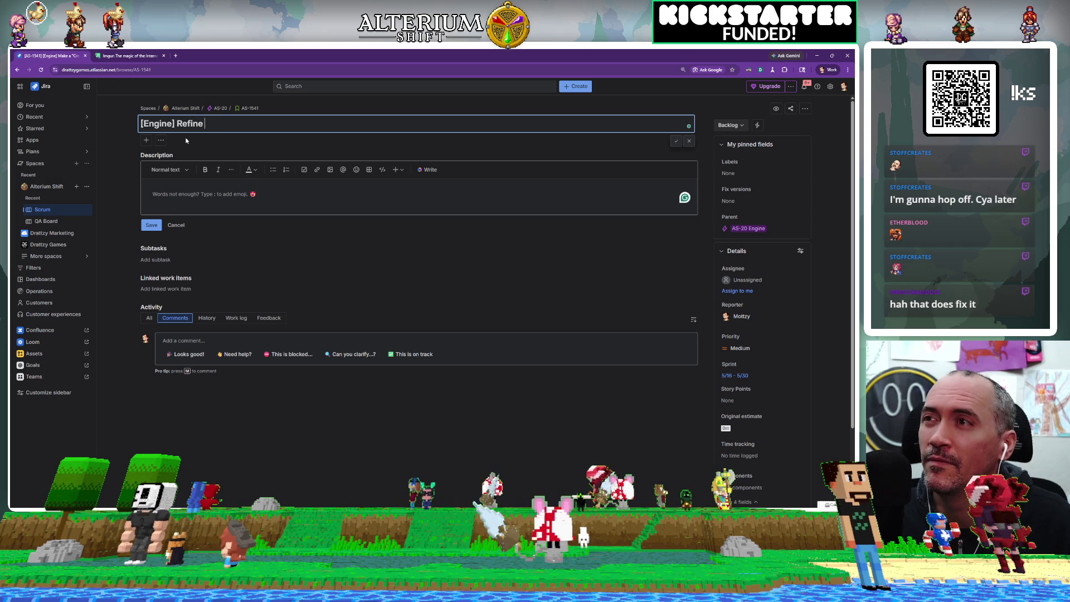
type("\"Ticket Tex")
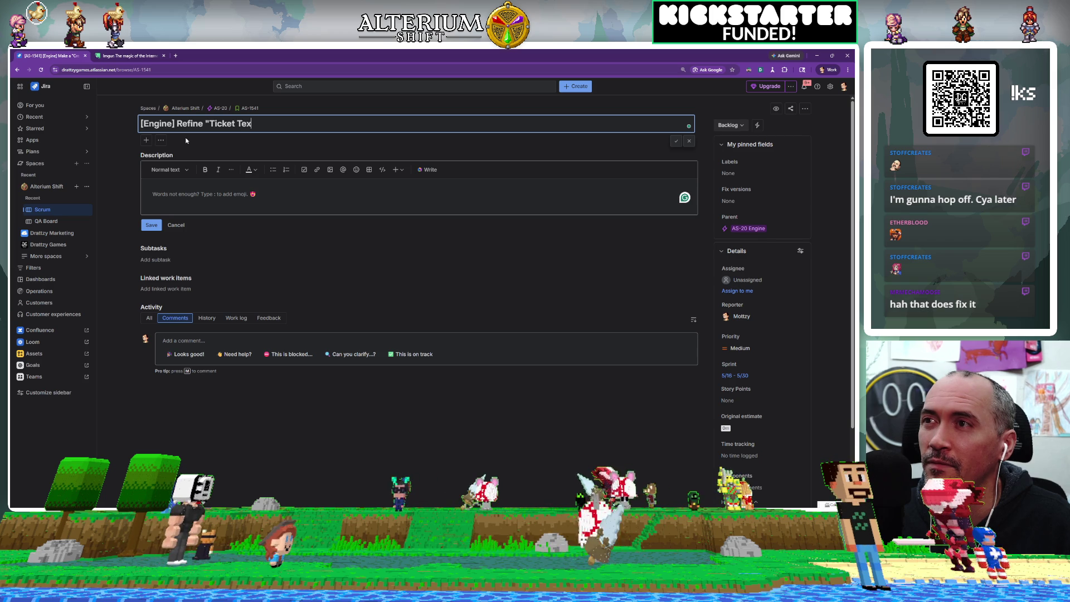
key("BackSpace")
key("BackSpace")
type("t\" Nod")
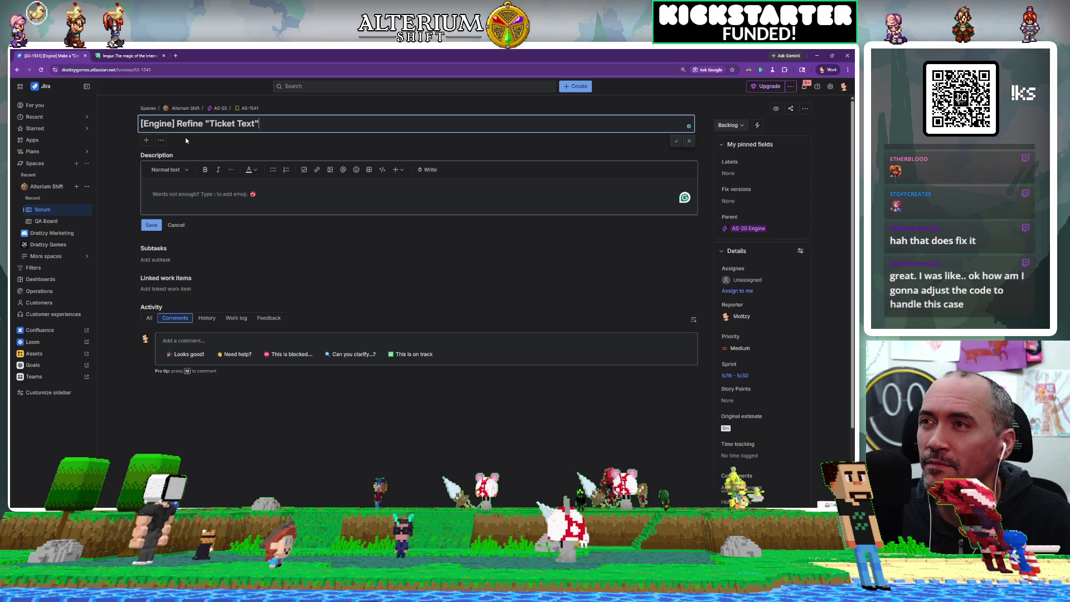
type("e for New UI")
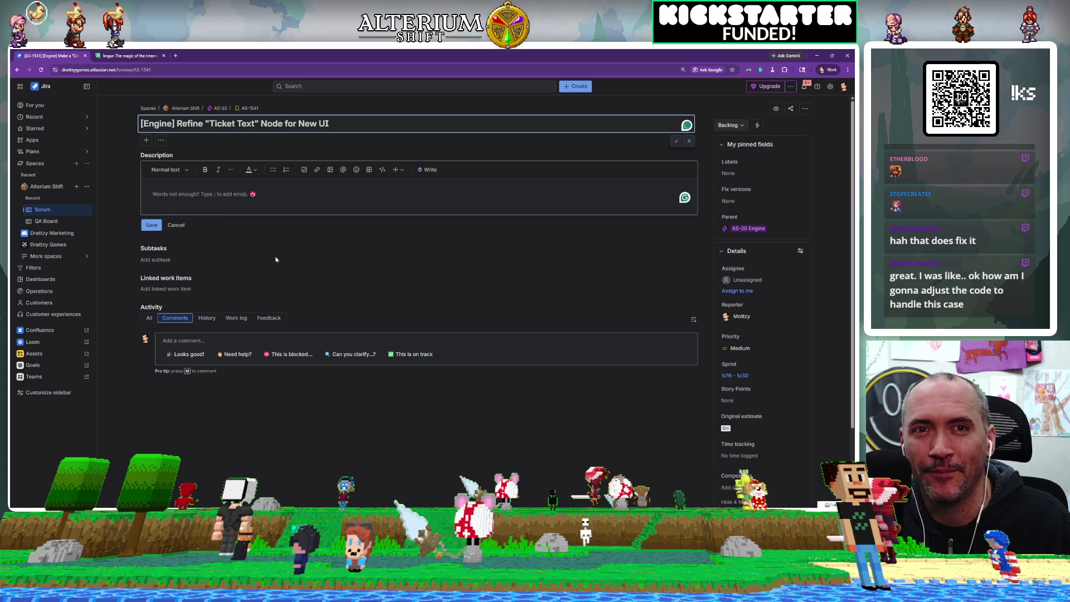
key("Return")
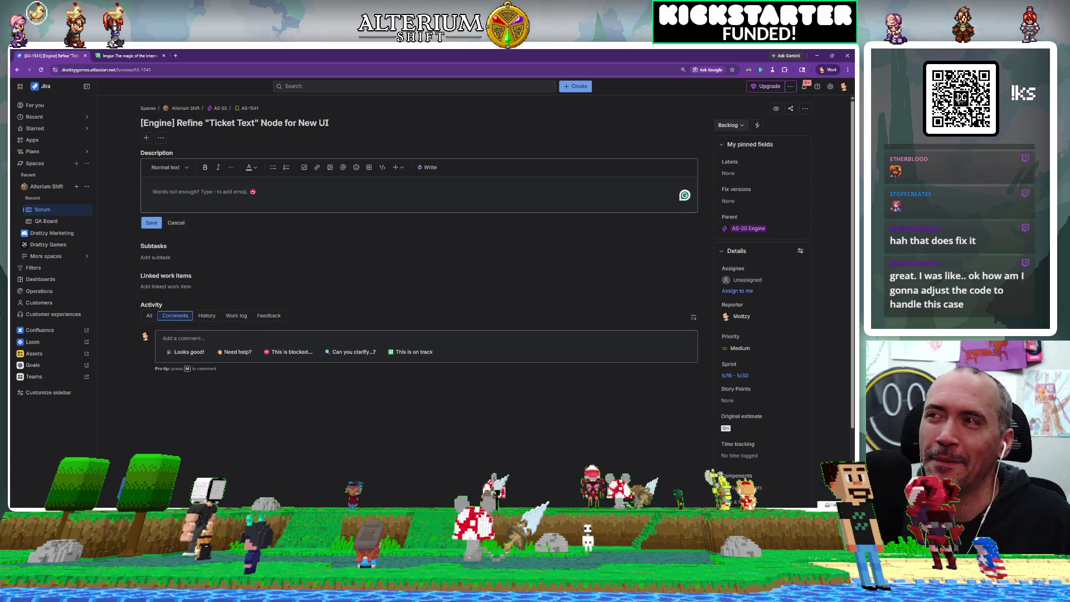
Paste the Display Ticker Text node screenshot into the description and add a line above it
key("ctrl+v")
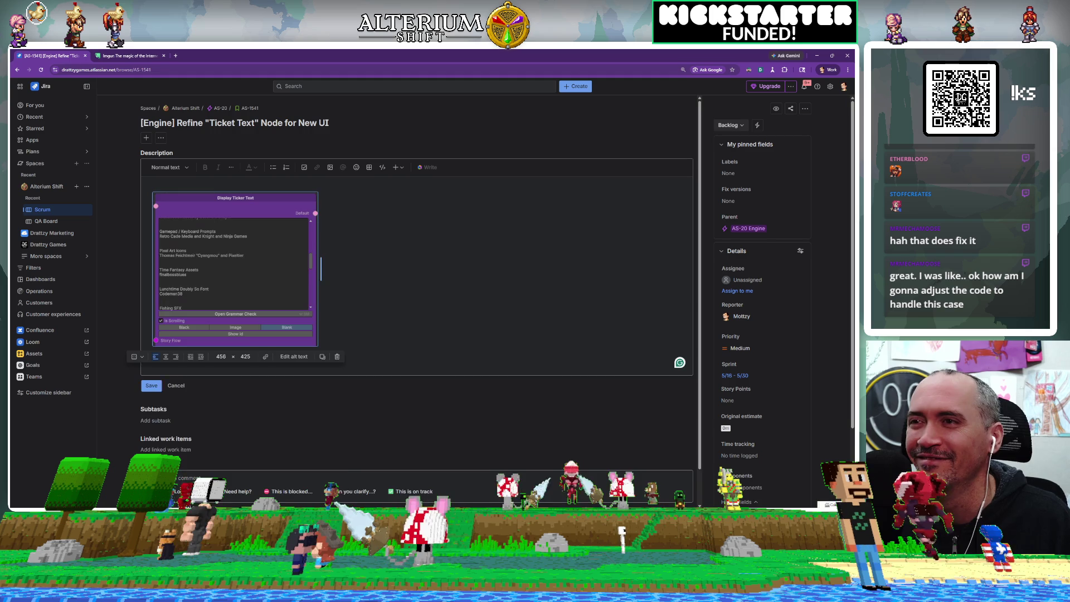
key("ctrl+Home")
key("Return")
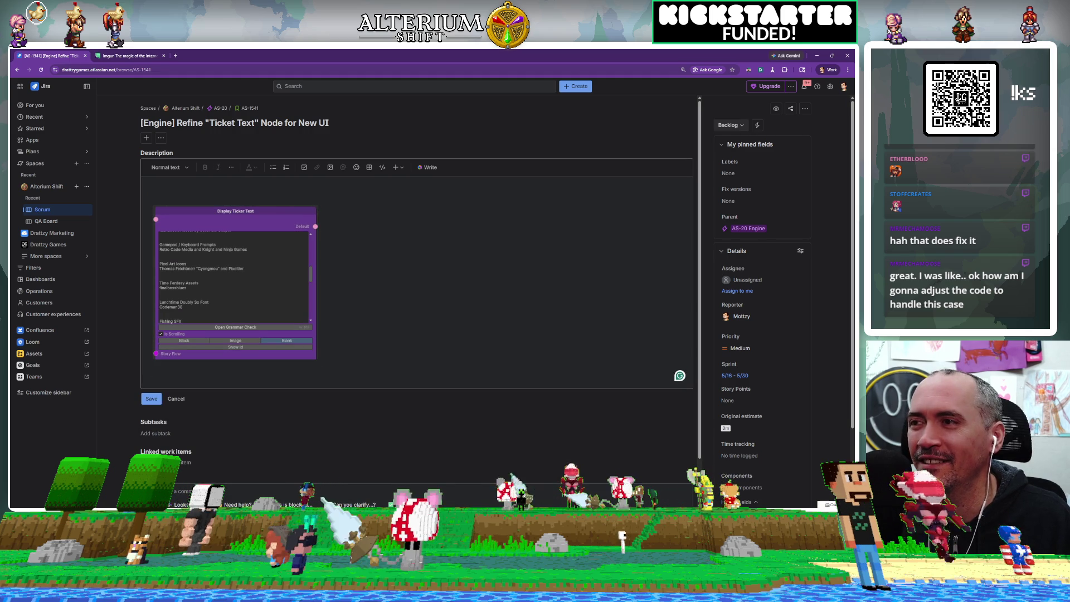
Write a note on upgrading the ticket text node's legacy SGB methods and selectable fonts, then save
type("Thes tic")
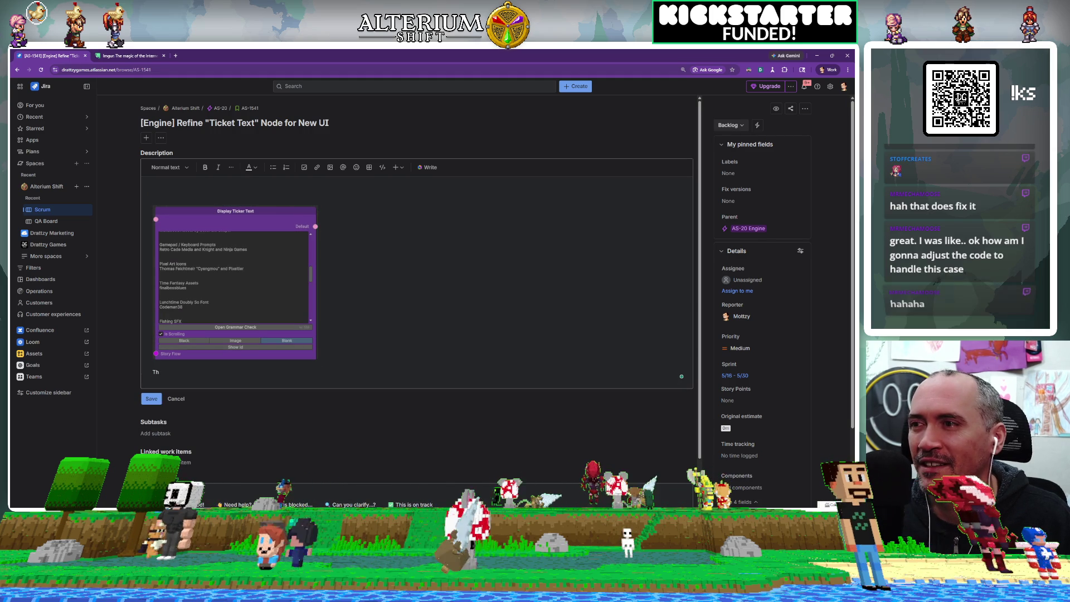
key("BackSpace")
key("BackSpace")
key("BackSpace")
type("tickett")
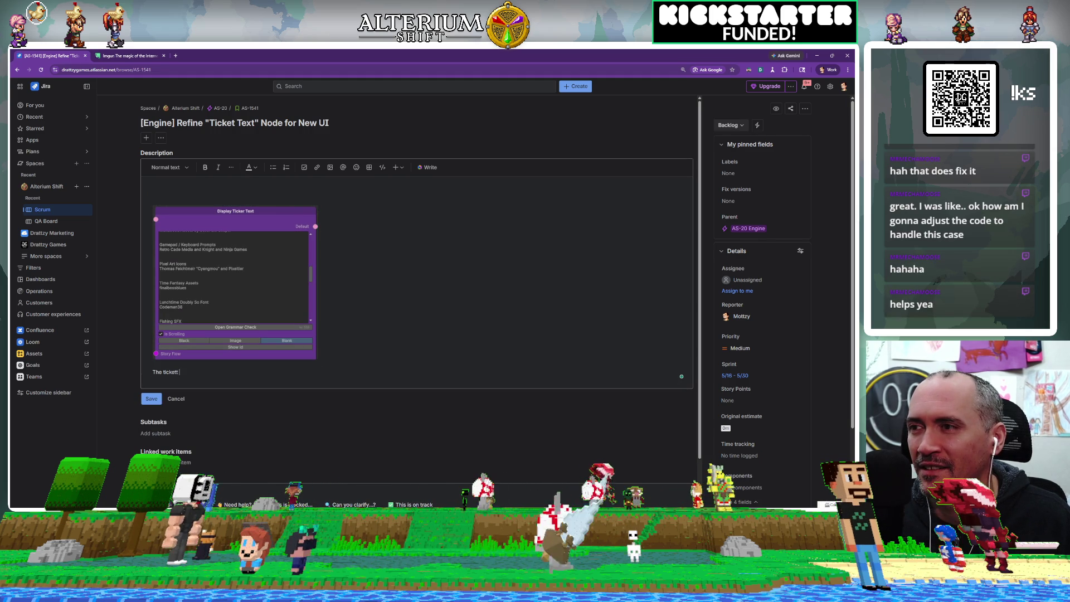
key("BackSpace")
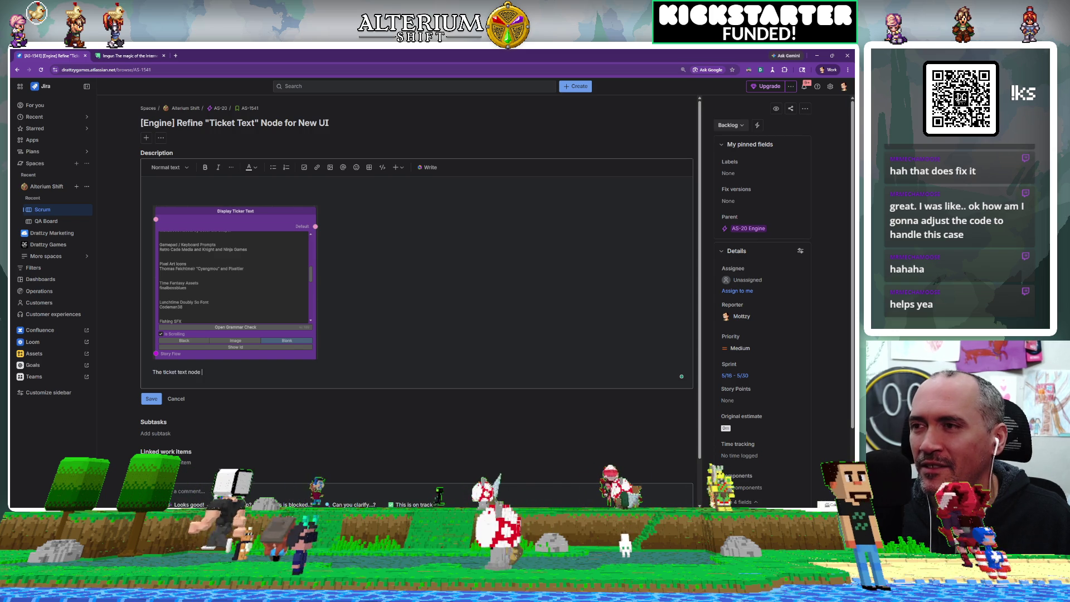
type("es i")
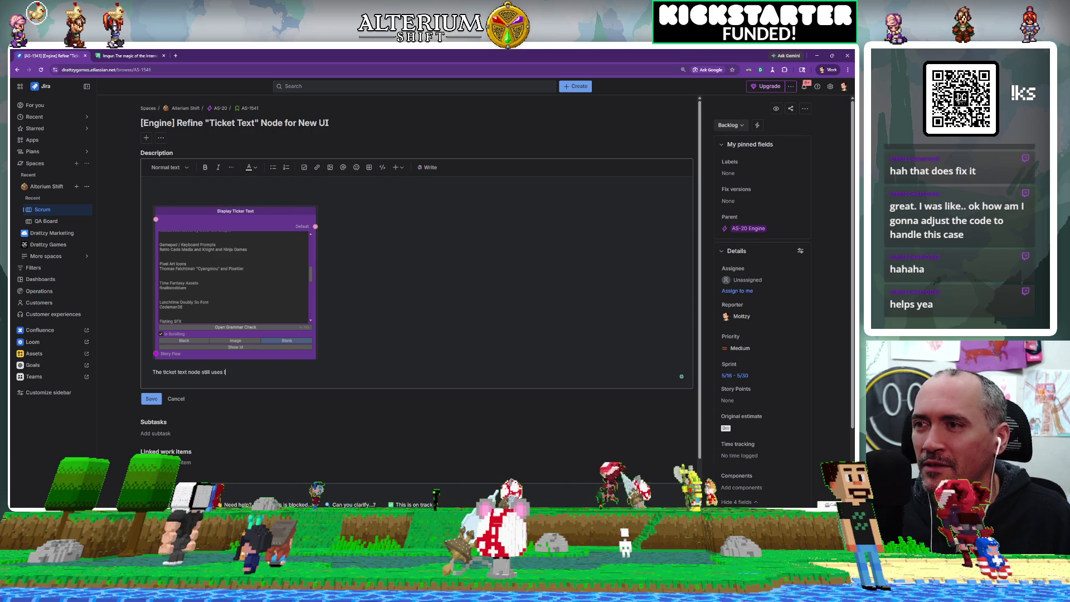
type("cy SG")
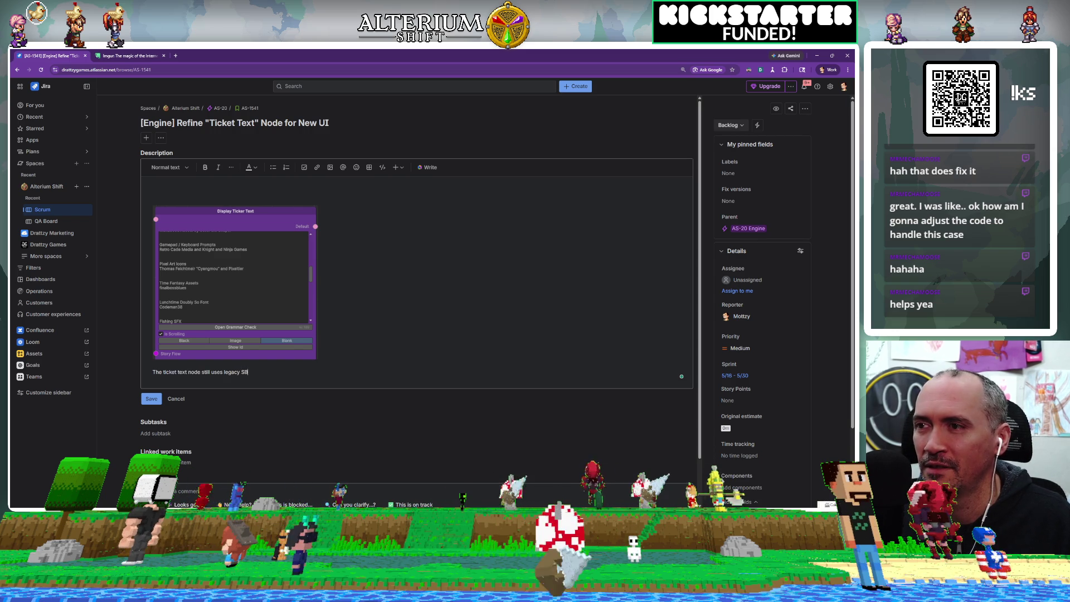
type("ethods.")
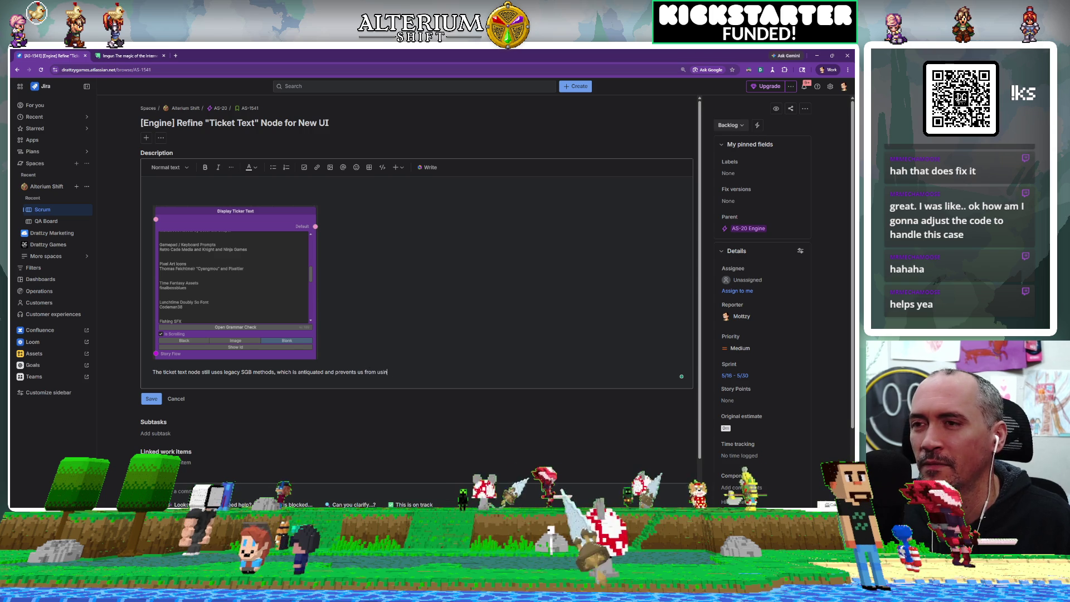
type("r")
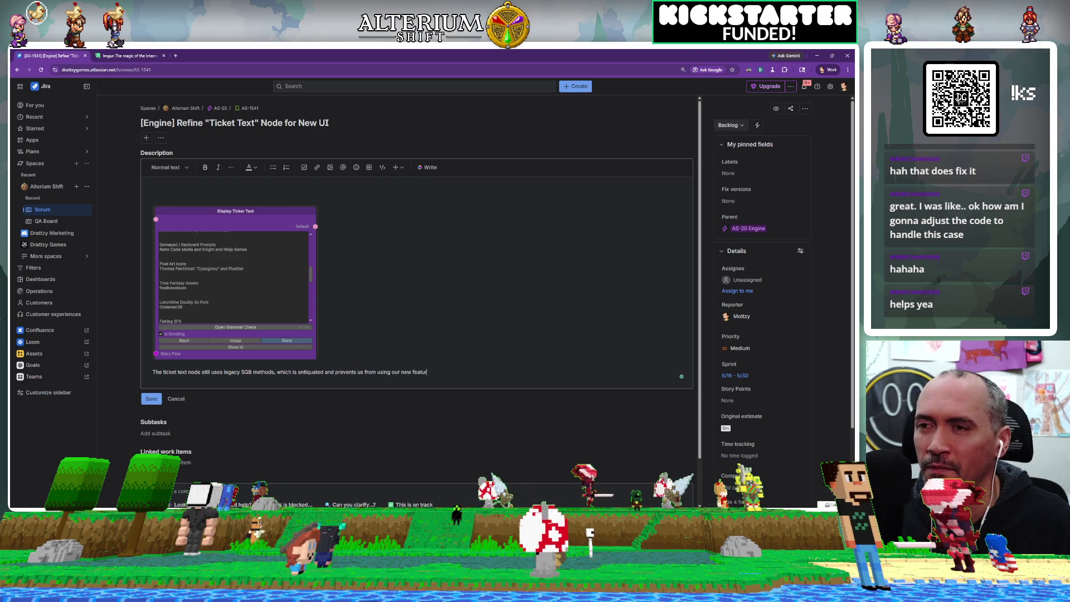
type(" new s fonts. This needs to be")
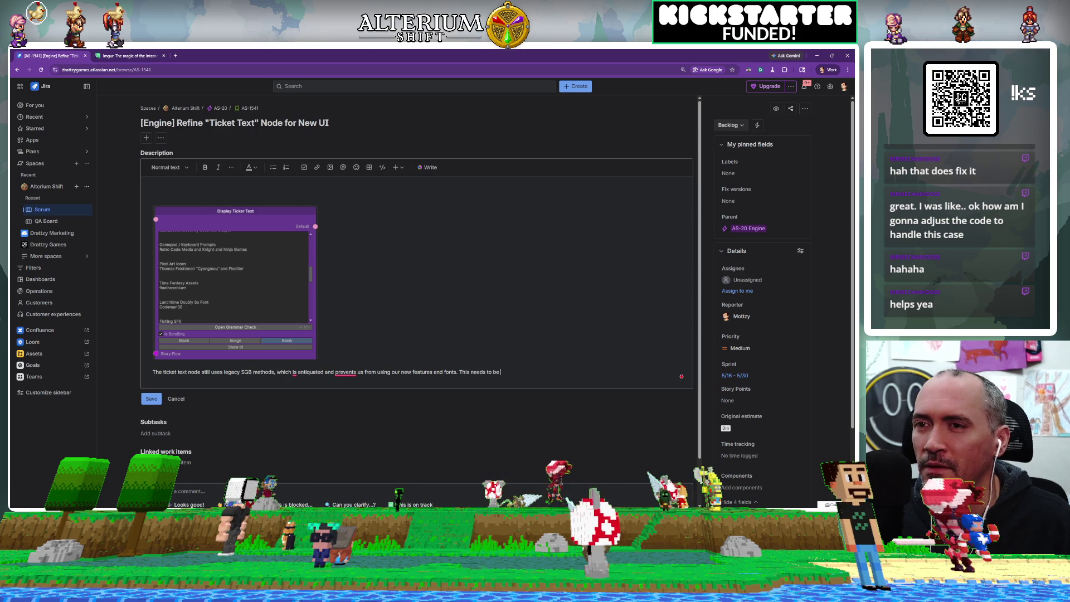
type("nved")
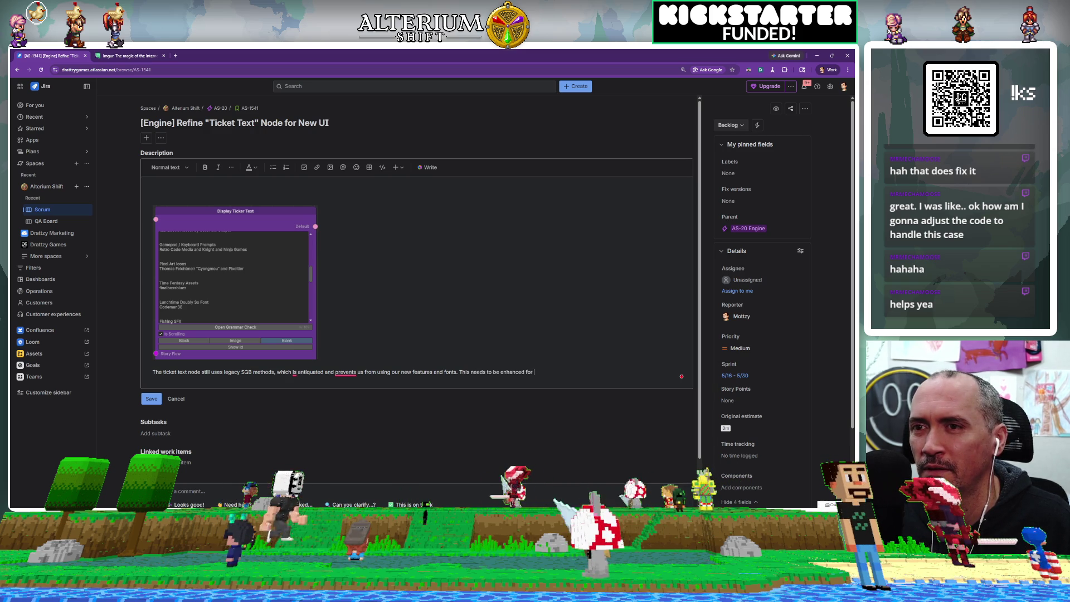
type(" new overlay and allow")
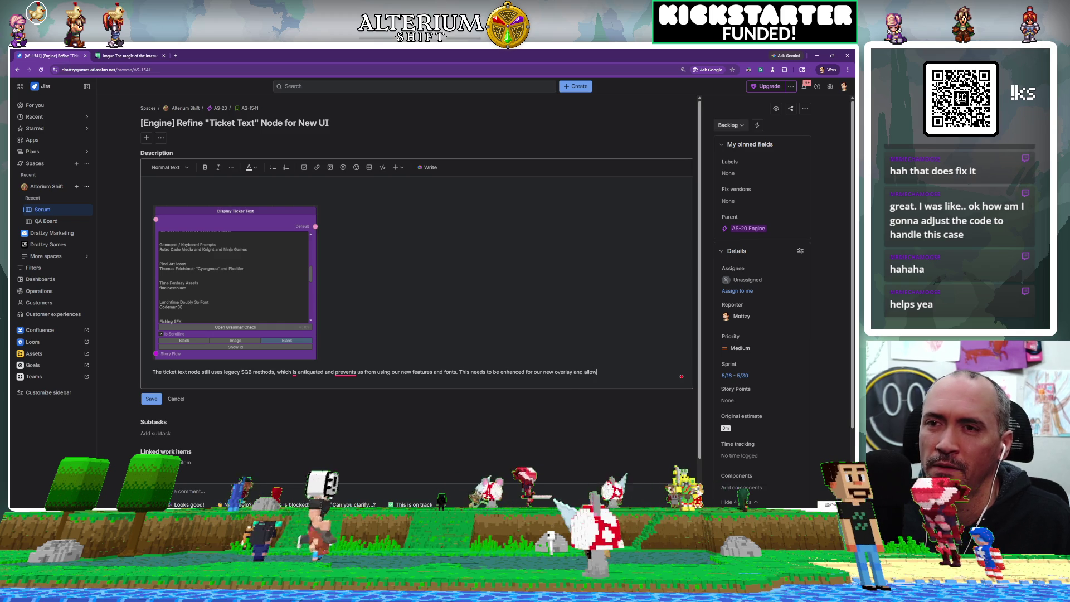
type(" us to select")
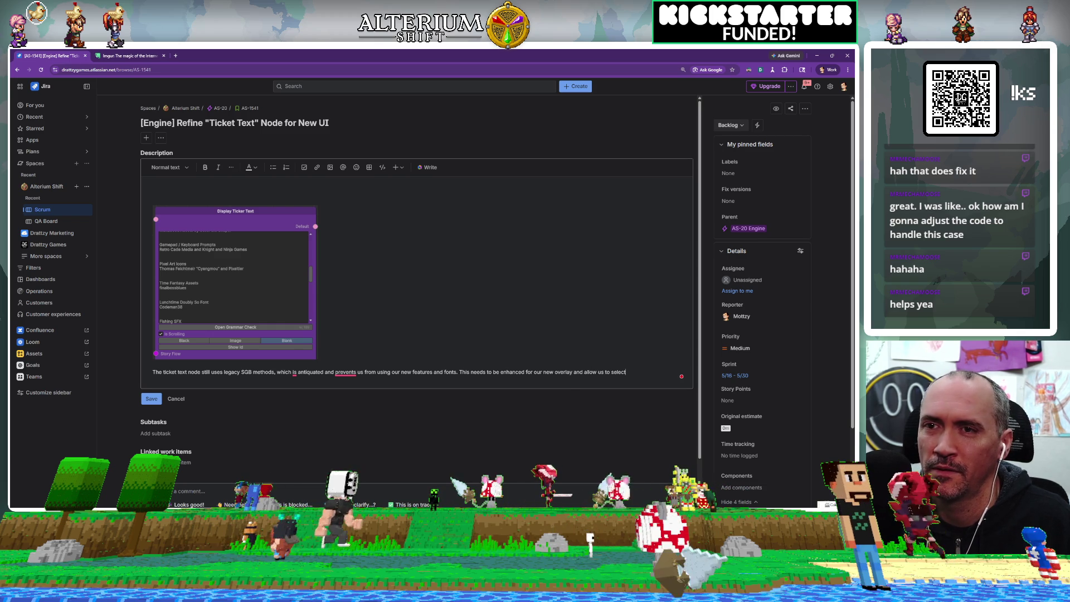
type(" the font to use to matc")
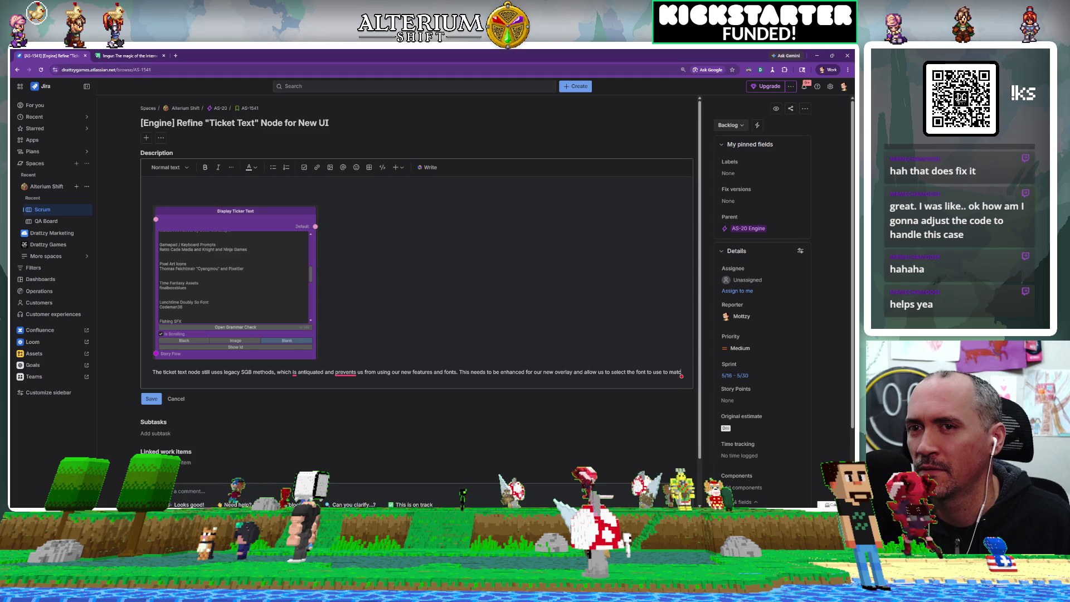
type("h our alt shift font and style.")
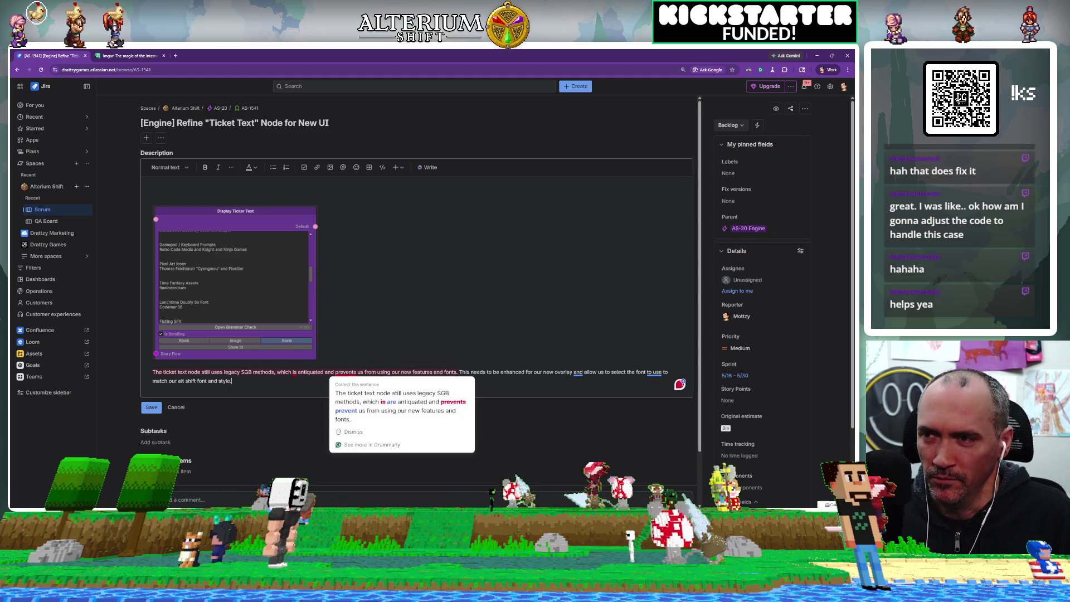
left_click(154, 413)
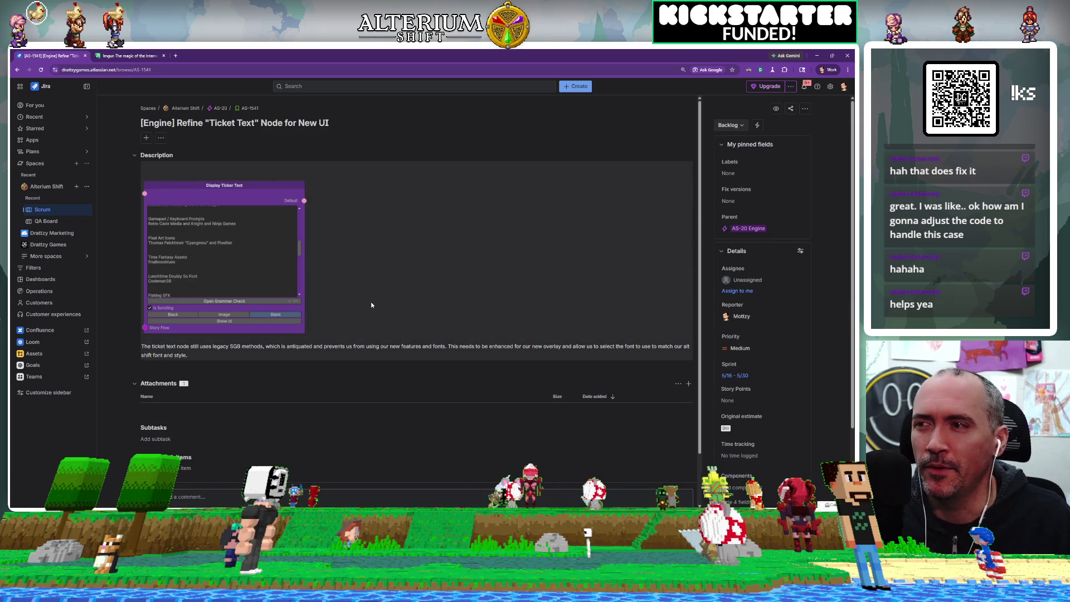
scroll(379, 390, "down", 2)
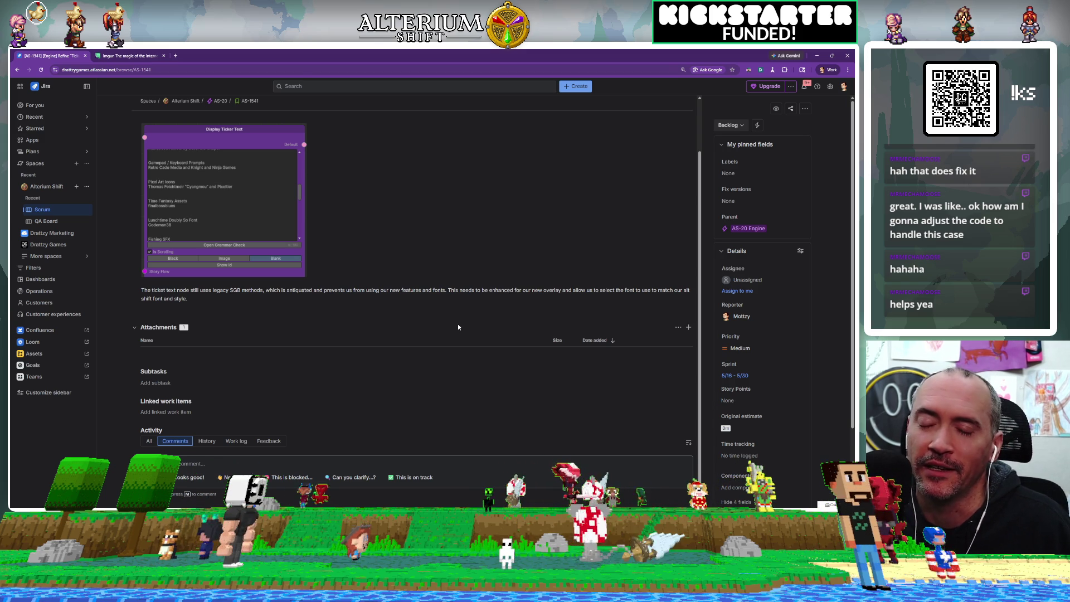
scroll(350, 285, "up", 2)
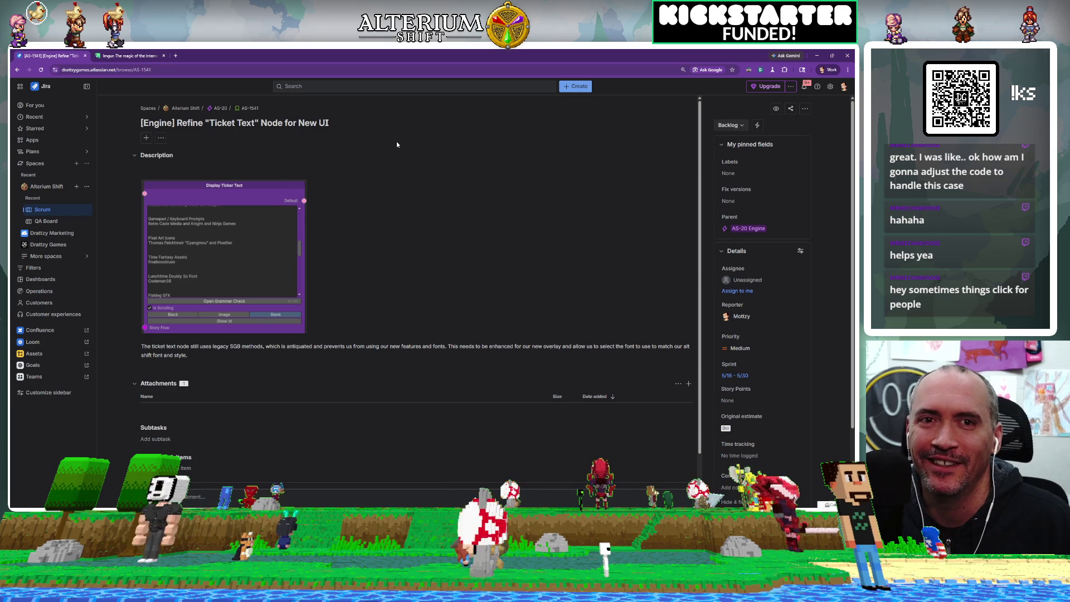
scroll(466, 214, "down", 1)
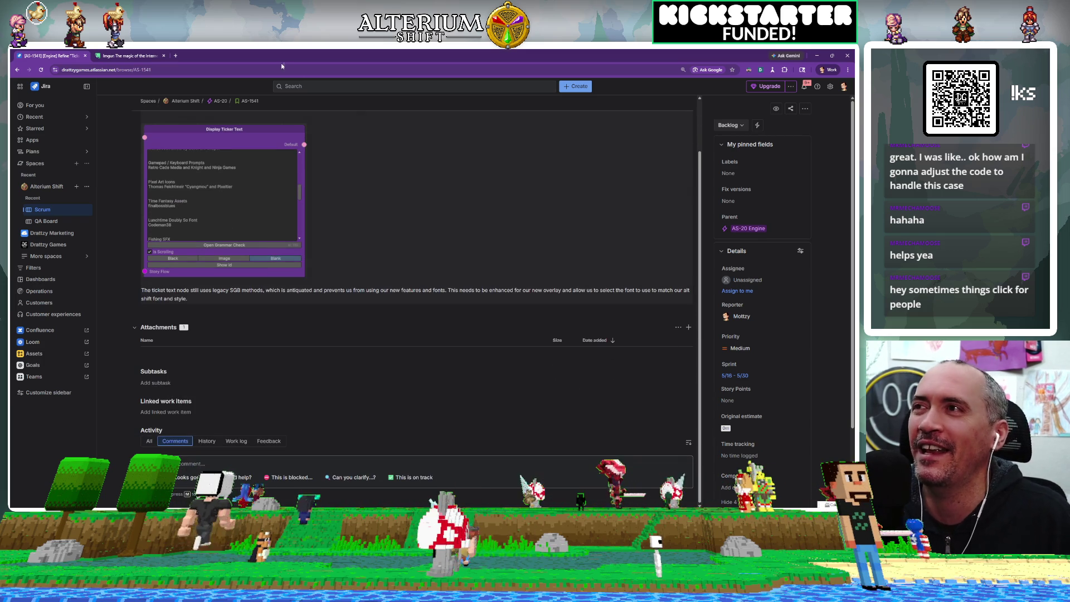
scroll(407, 275, "up", 1)
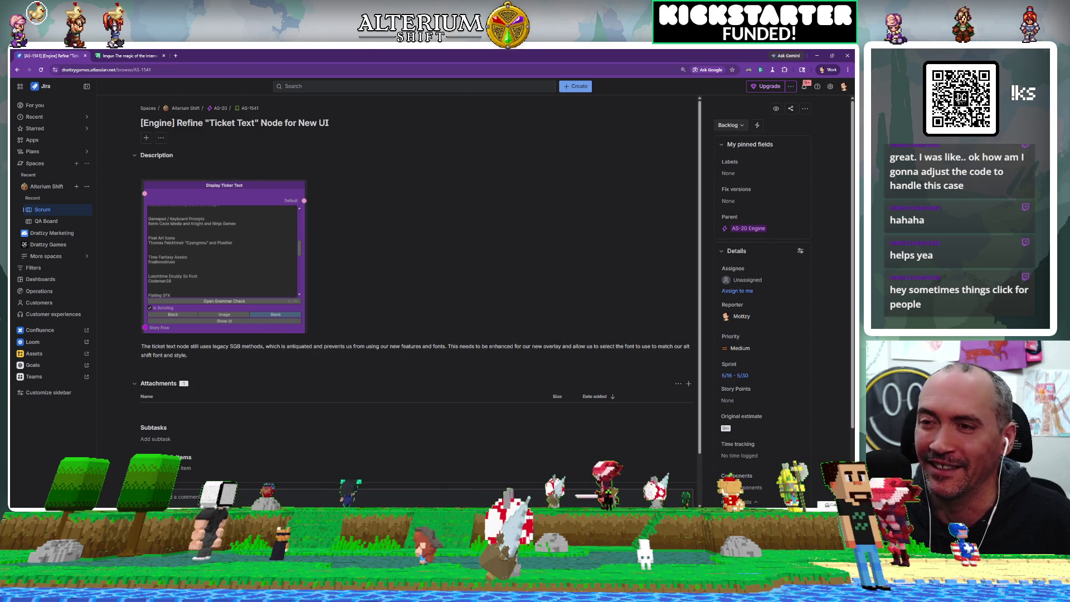
Back in Unity, search the map panel for 'battle' and open the Battle Test map graph
key("alt+Tab")
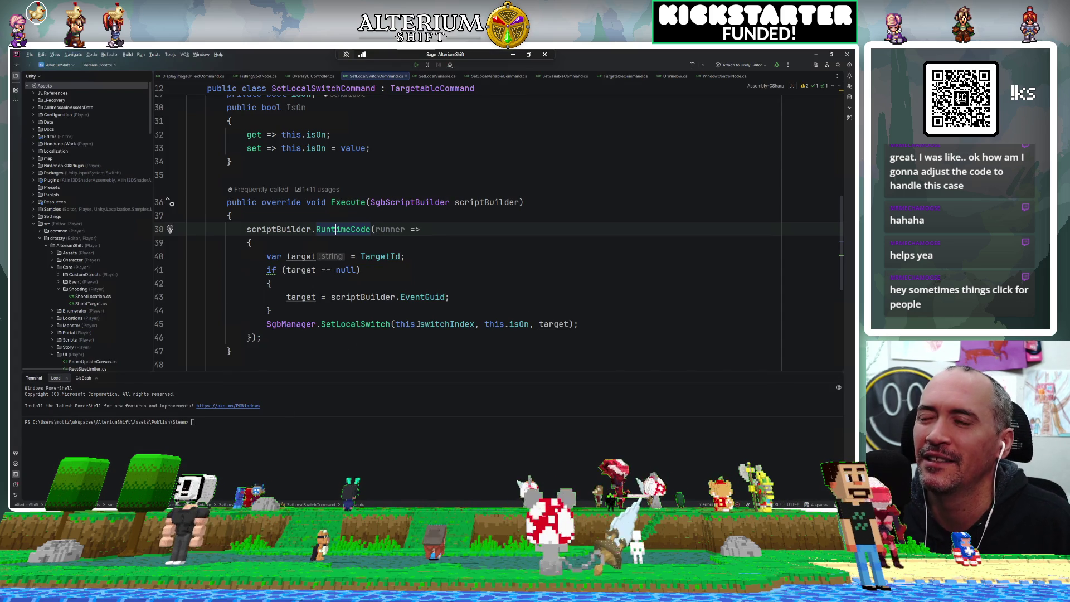
key("alt+Tab")
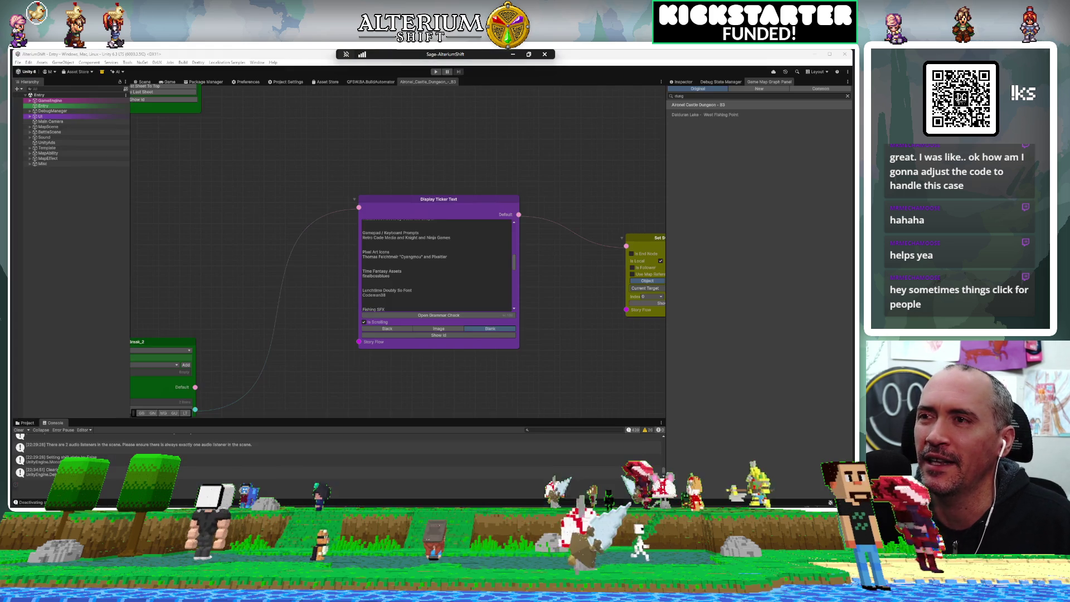
left_click(566, 133)
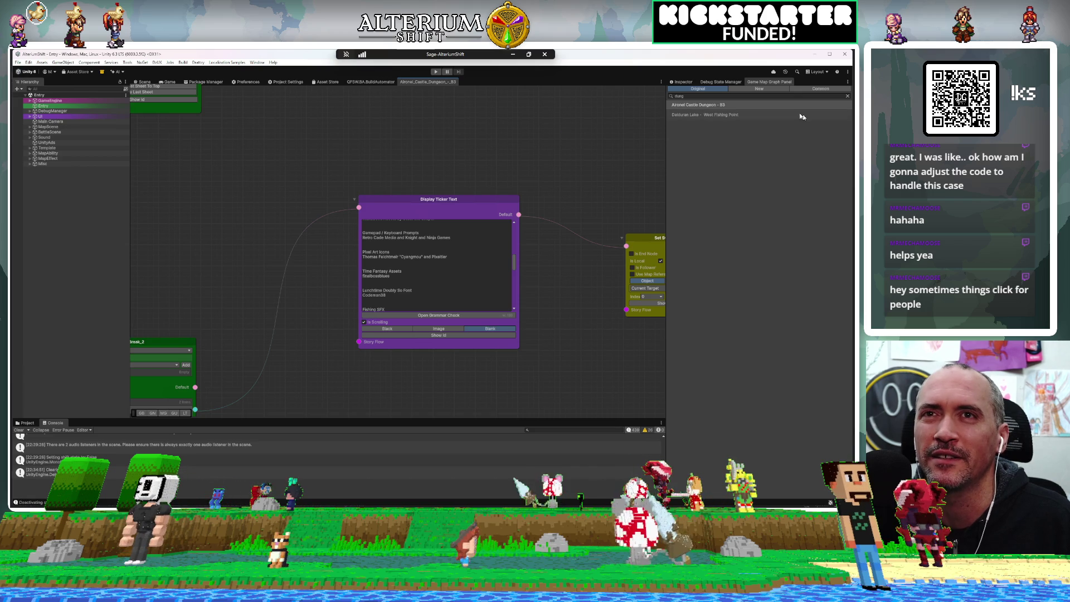
double_click(739, 96)
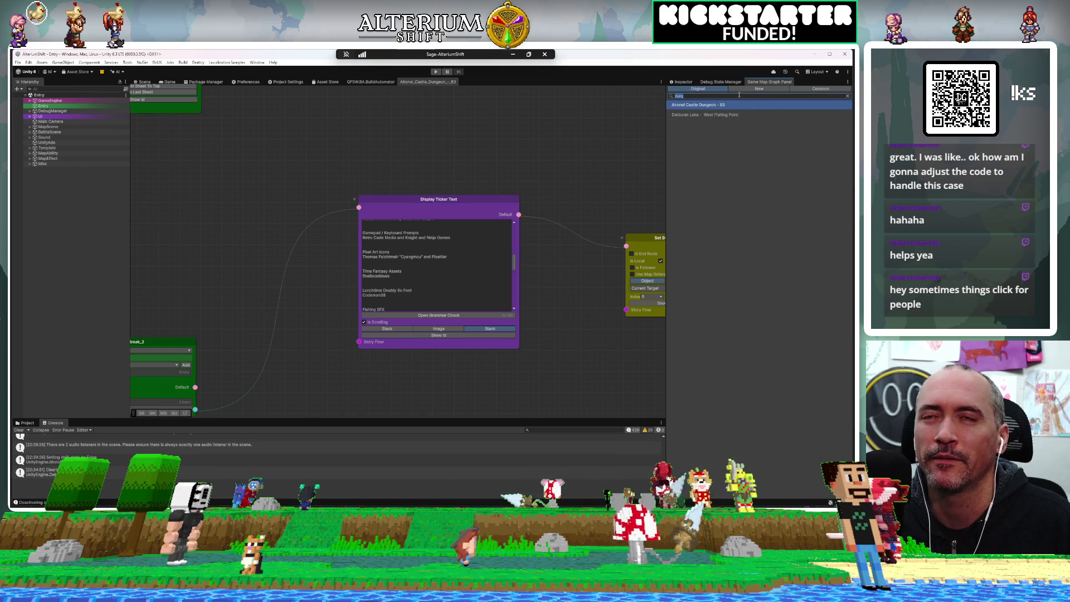
type("battle")
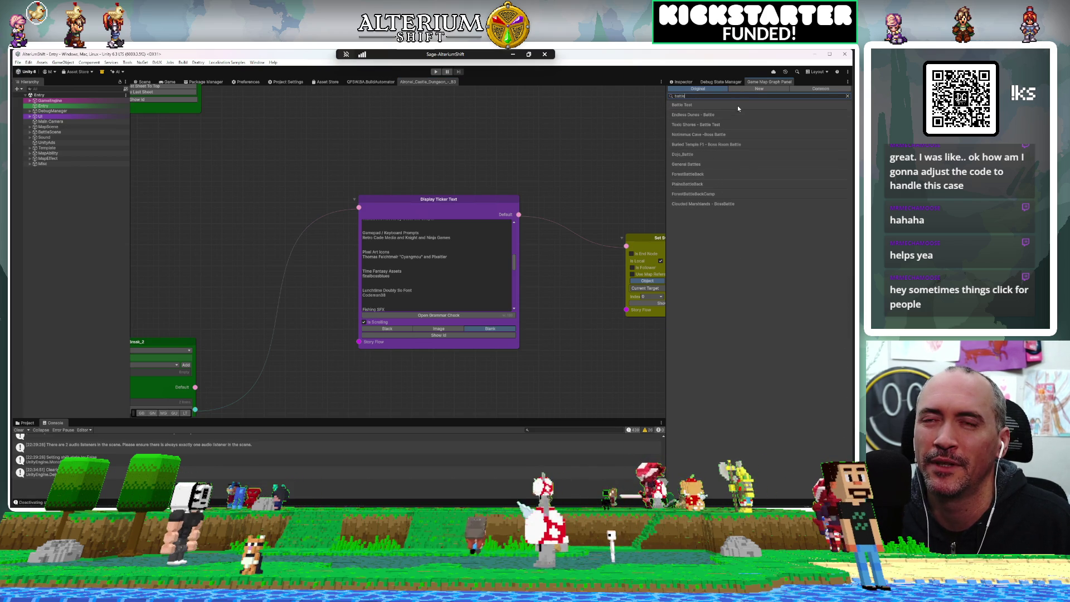
left_click(737, 106)
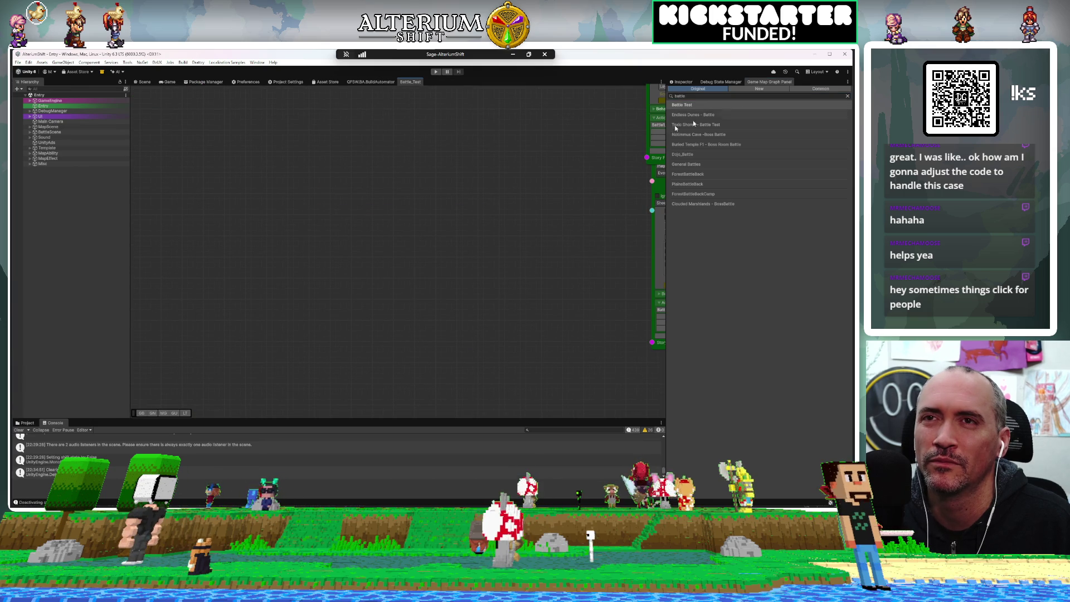
Pan and zoom the Battle Test graph to view its two green event chains
scroll(530, 202, "down", 3)
mouse_move(449, 279)
left_mouse_down()
mouse_move(396, 356)
mouse_move(322, 410)
left_mouse_up()
mouse_move(469, 230)
left_mouse_down()
mouse_move(497, 192)
mouse_move(490, 172)
left_mouse_up()
scroll(436, 209, "up", 2)
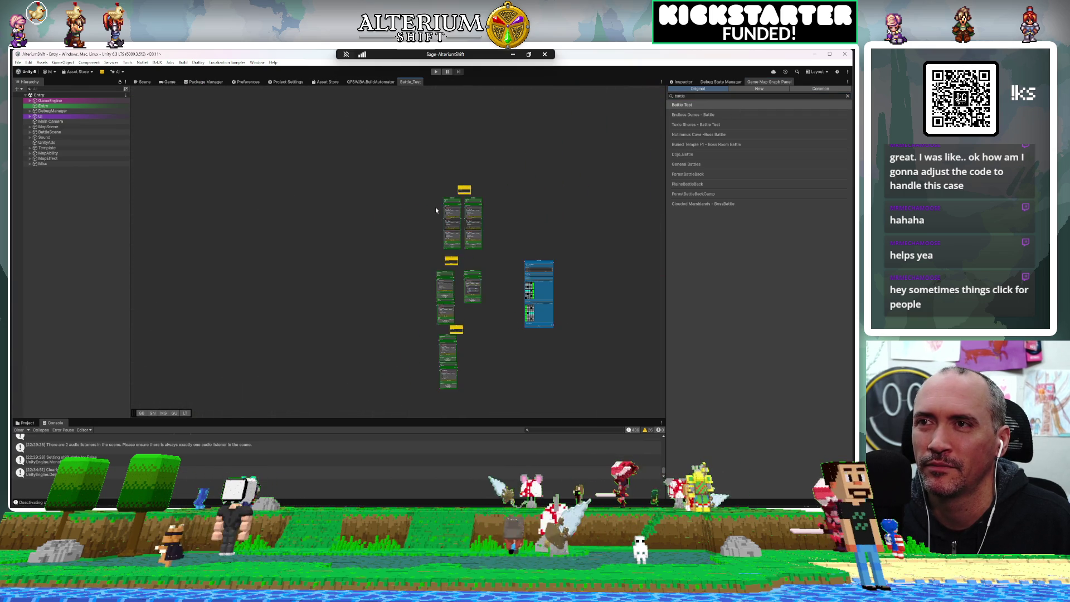
scroll(436, 210, "up", 5)
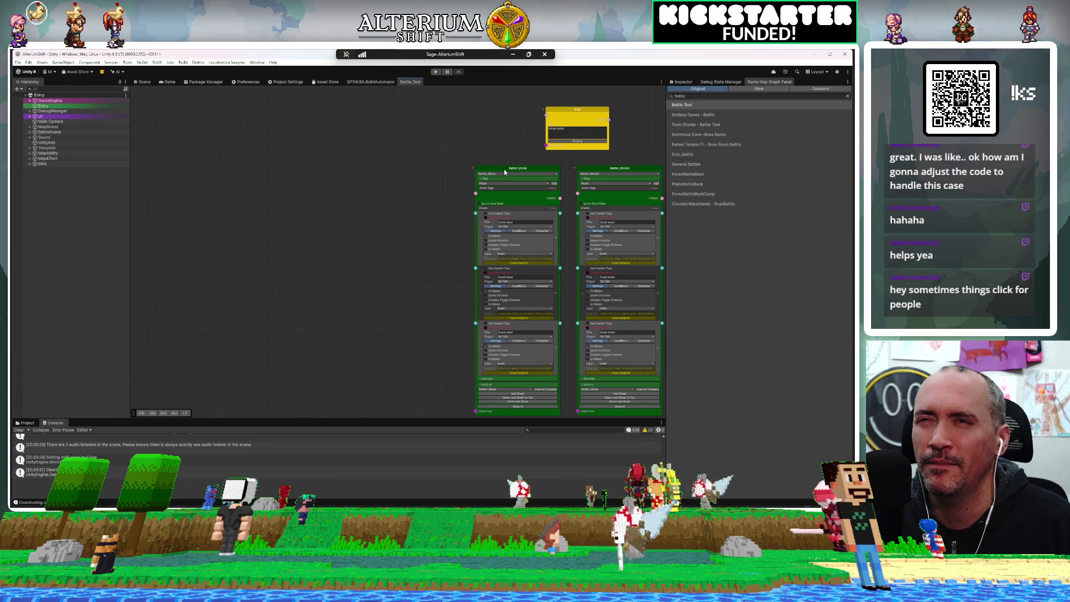
left_click_drag(413, 201, 277, 158)
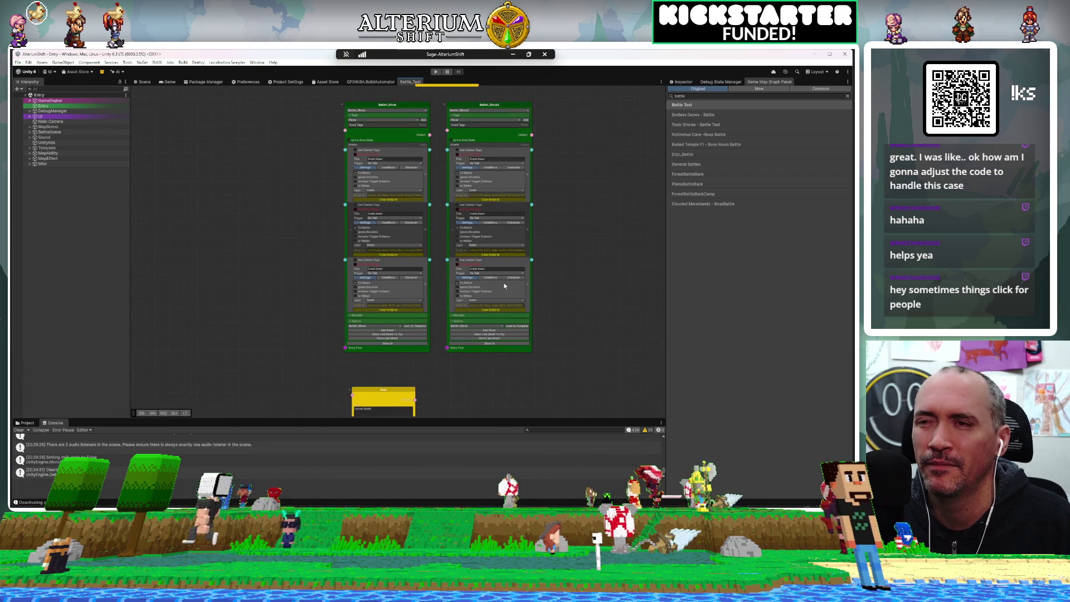
scroll(504, 286, "down", 3)
mouse_move(633, 355)
left_mouse_down()
mouse_move(558, 263)
mouse_move(502, 236)
mouse_move(494, 117)
mouse_move(508, 116)
mouse_move(530, 138)
mouse_move(566, 315)
mouse_move(573, 430)
mouse_move(551, 411)
left_mouse_up()
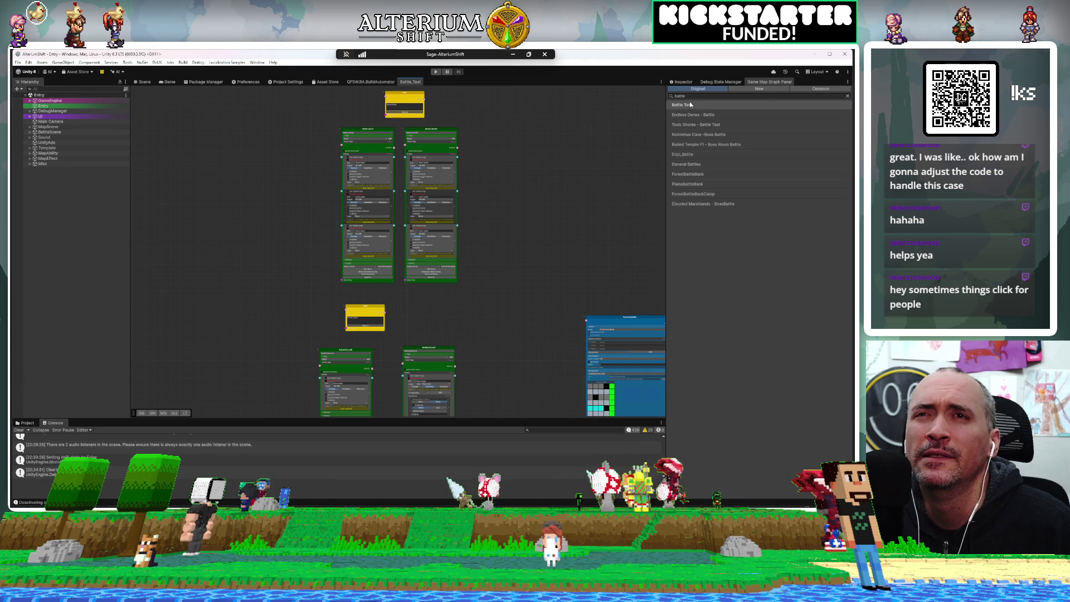
Open the Fishing Test map graph via a 'fish' search and nudge its Display Ticker Text node into place
type("fish")
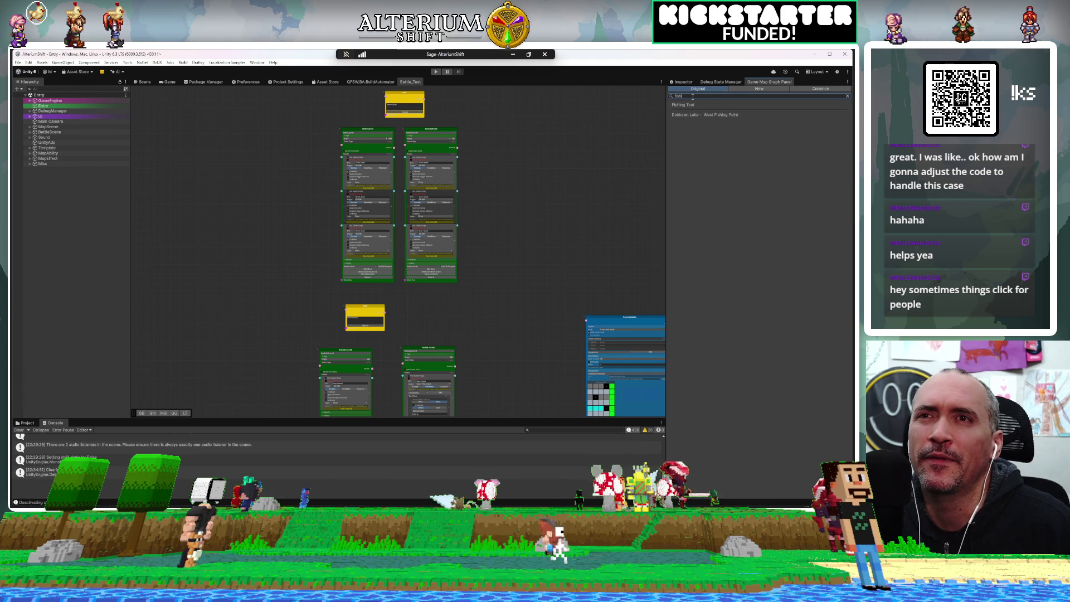
left_click(689, 108)
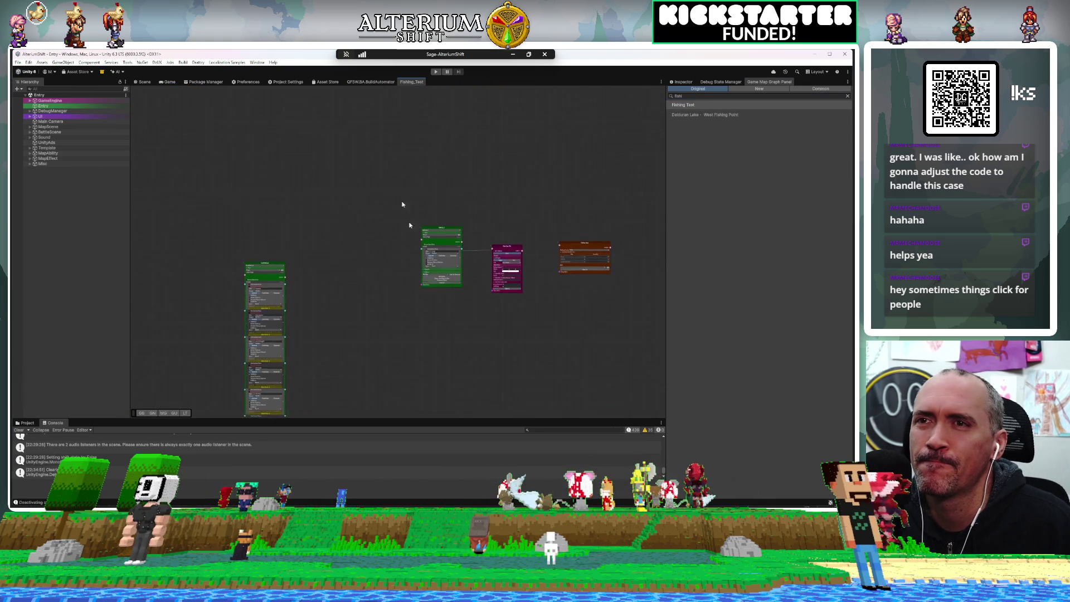
scroll(407, 234, "down", 3)
scroll(440, 257, "up", 6)
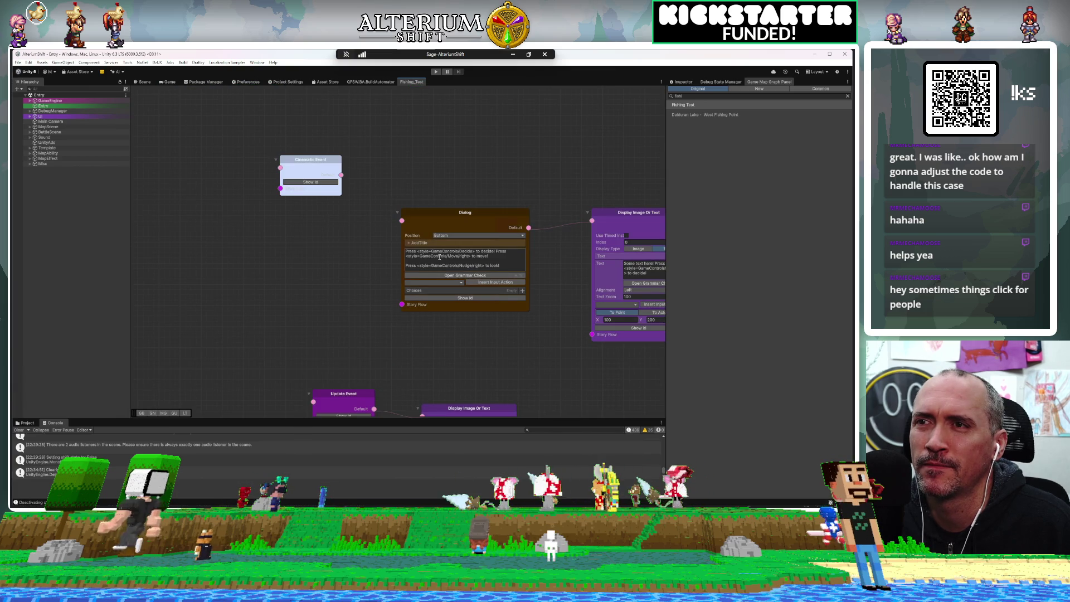
scroll(439, 257, "down", 1)
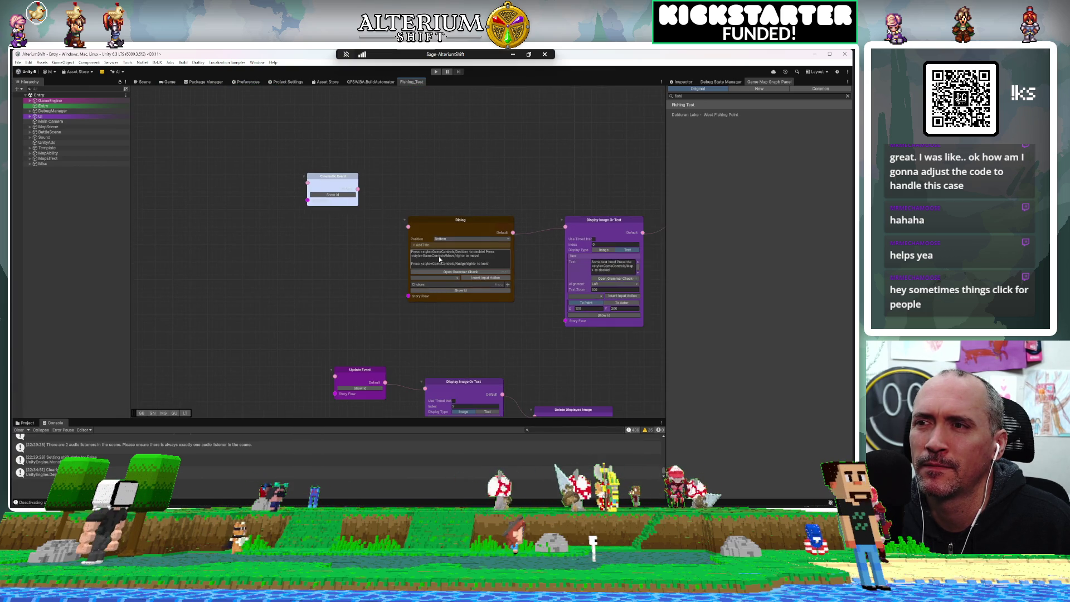
scroll(439, 258, "down", 4)
scroll(439, 260, "up", 2)
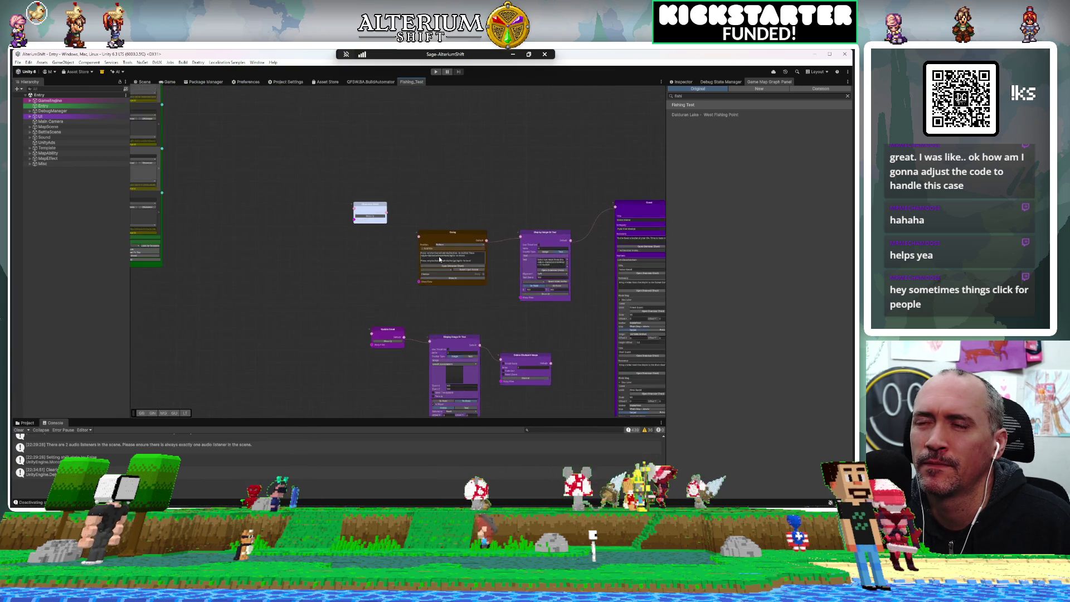
scroll(403, 224, "up", 2)
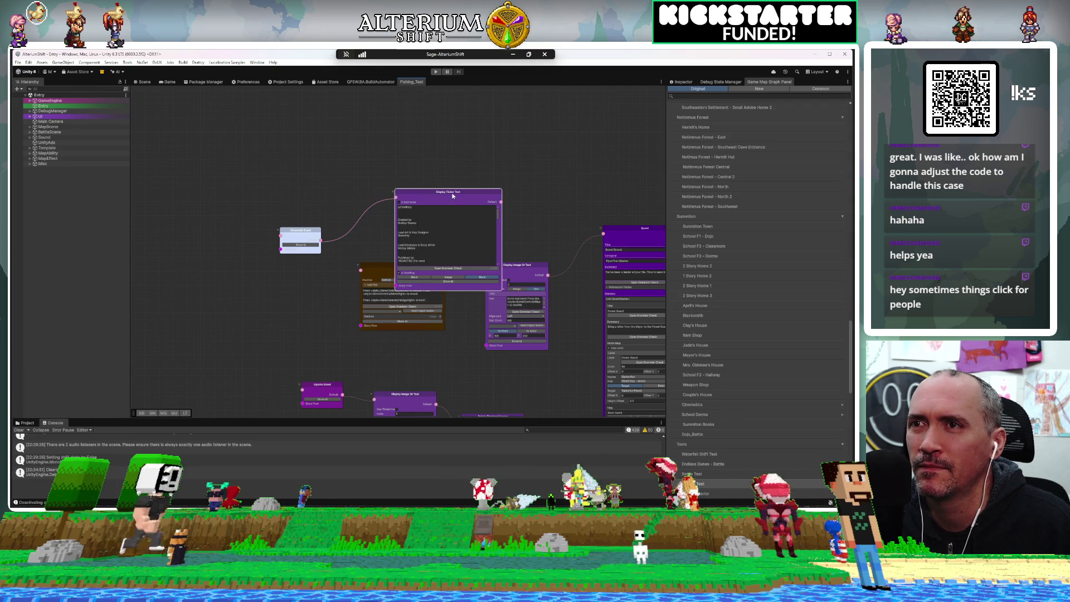
mouse_move(443, 187)
left_mouse_down()
mouse_move(430, 191)
mouse_move(395, 138)
mouse_move(408, 136)
left_mouse_up()
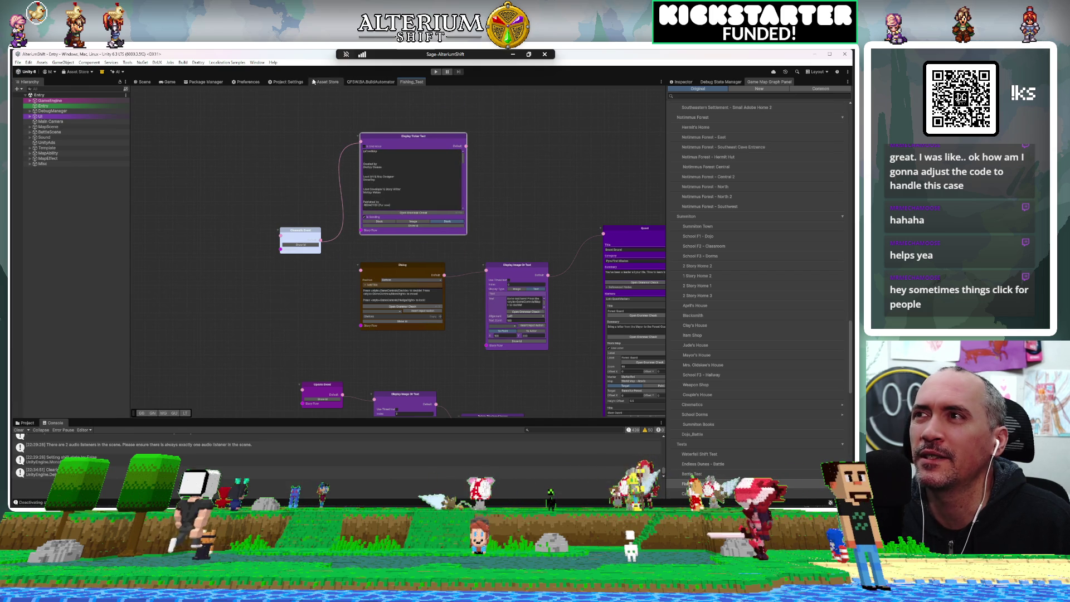
left_click(170, 82)
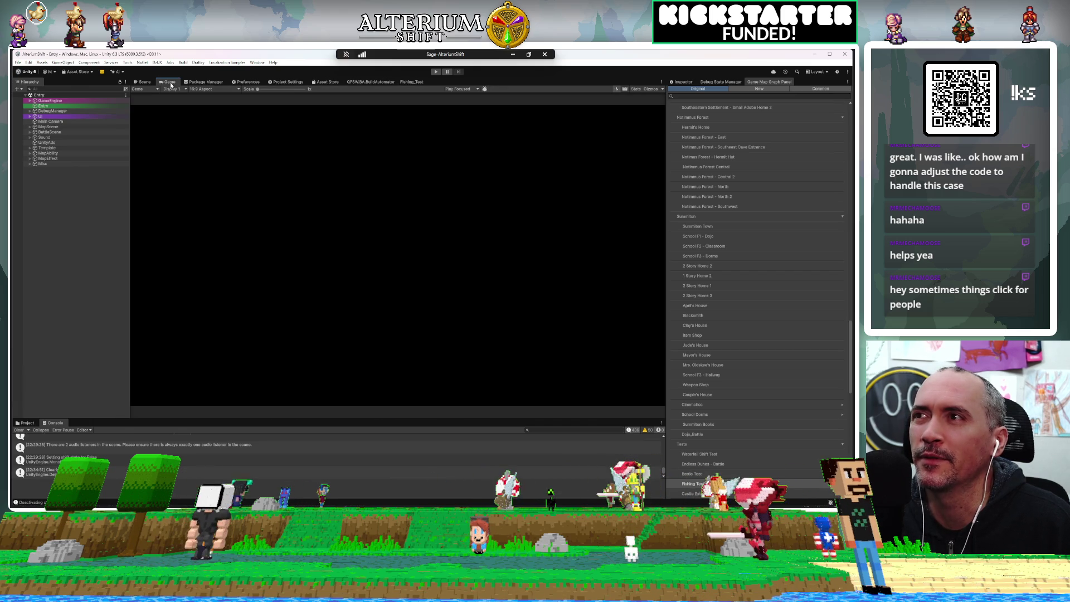
Enter Play mode, choose Continue, and load the Barren Valley – Northeast save
left_click(434, 72)
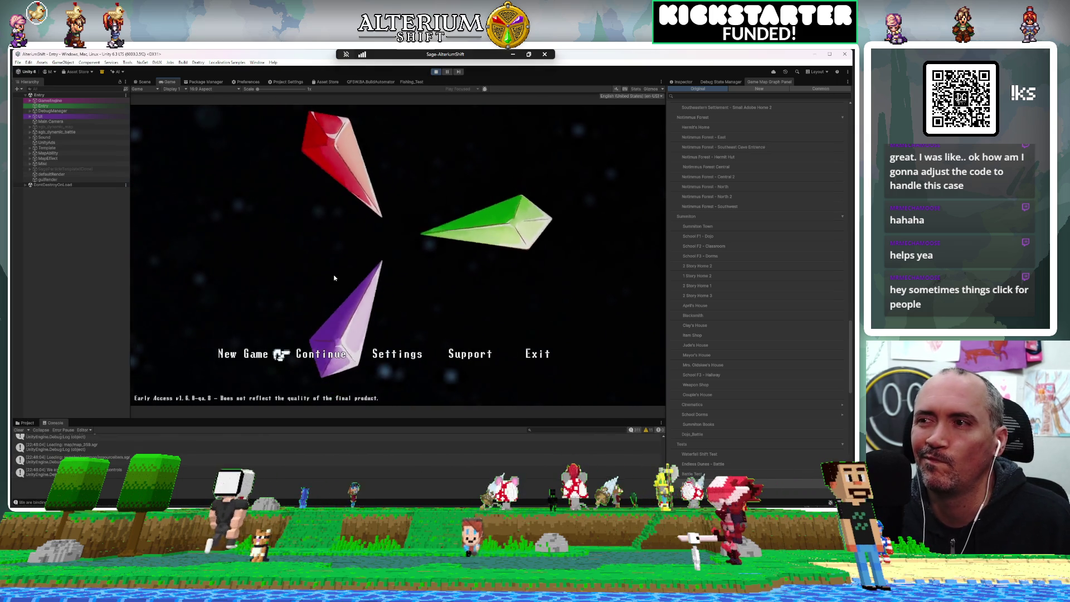
key("z")
key("Down")
key("Up")
key("Down")
key("Down")
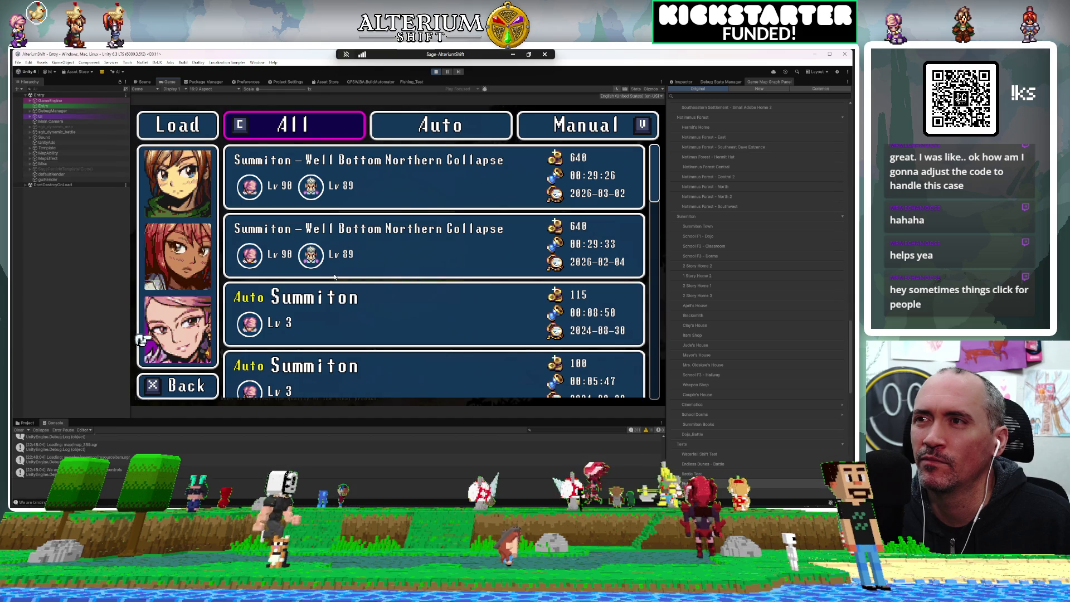
key("Up")
key("Up")
key("Down")
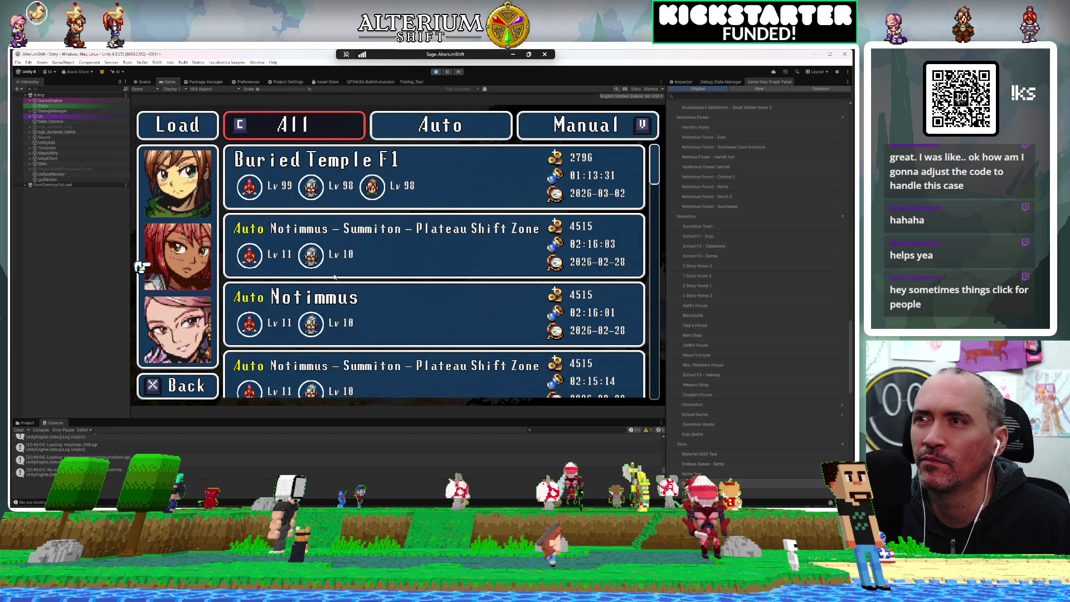
key("Up")
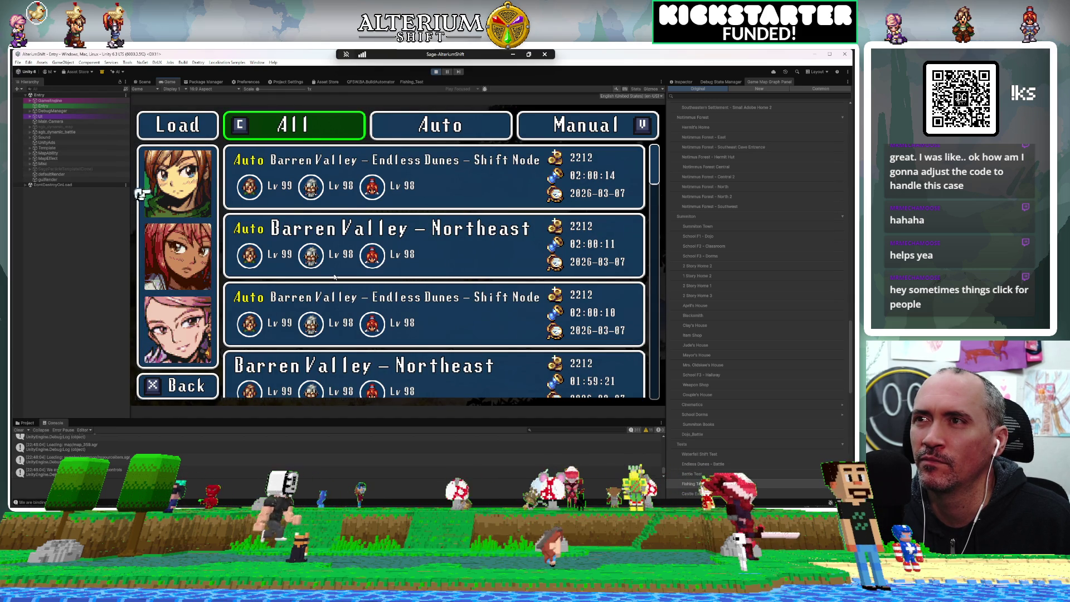
key("Right")
key("Down")
key("Down")
key("Up")
key("z")
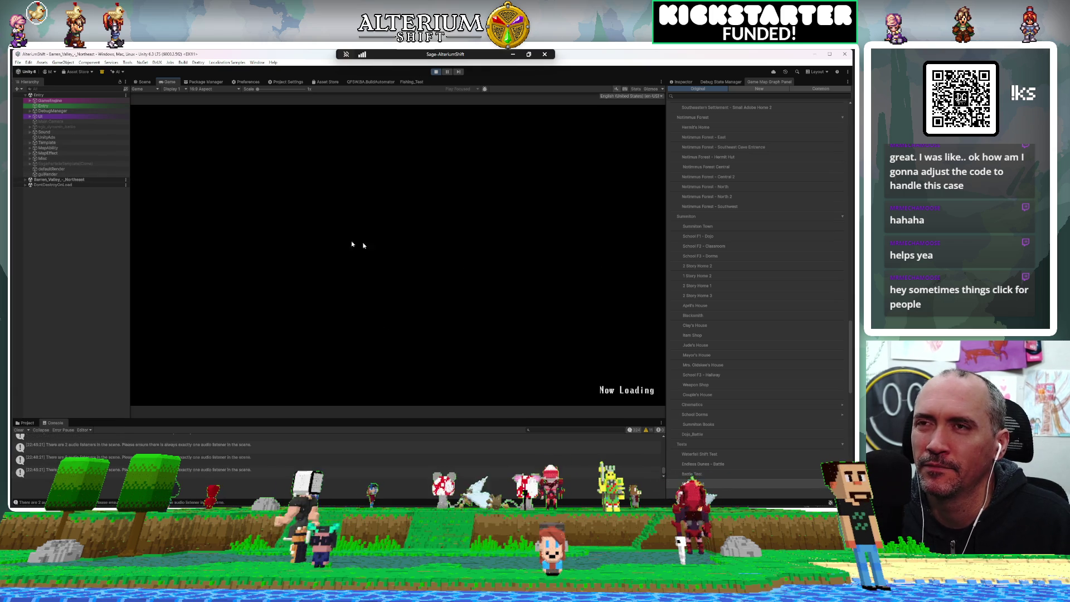
left_click(55, 111)
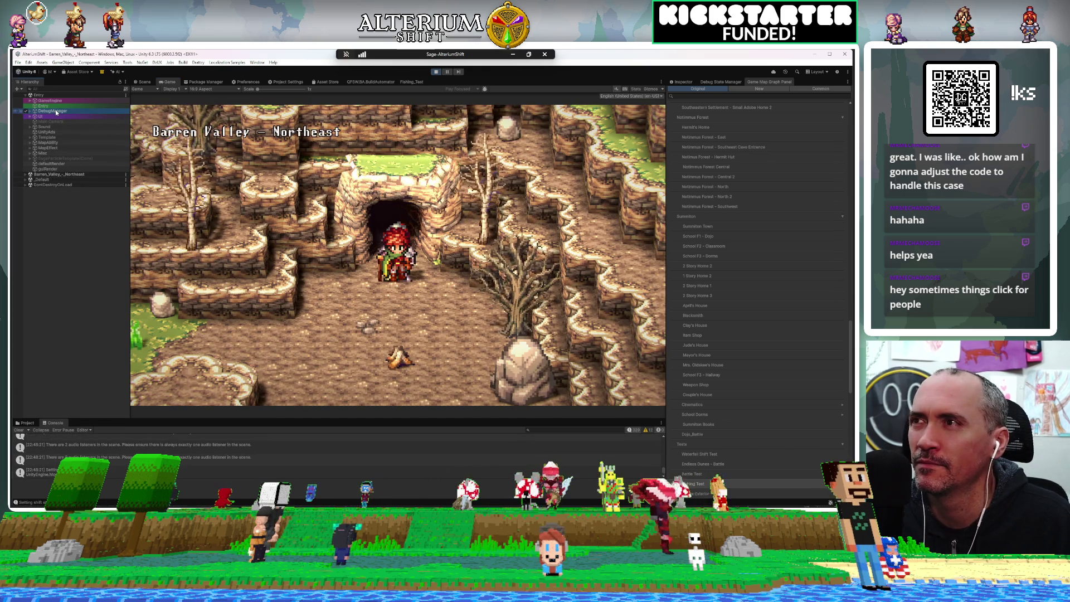
Set the DebugManager's Map Guid to Fishing Test and teleport the hero there
left_click(681, 82)
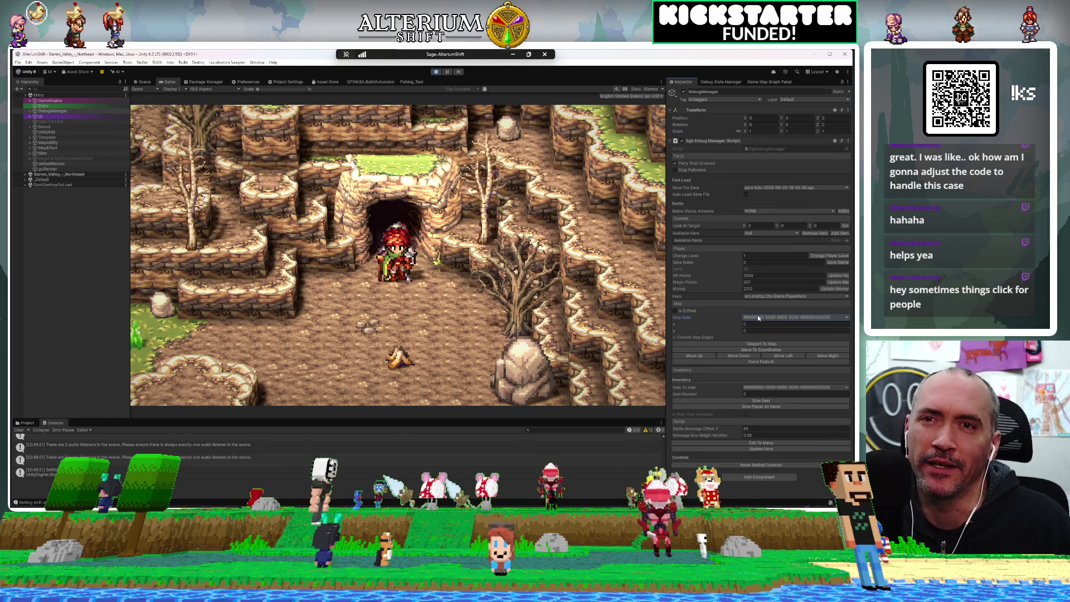
left_click(758, 318)
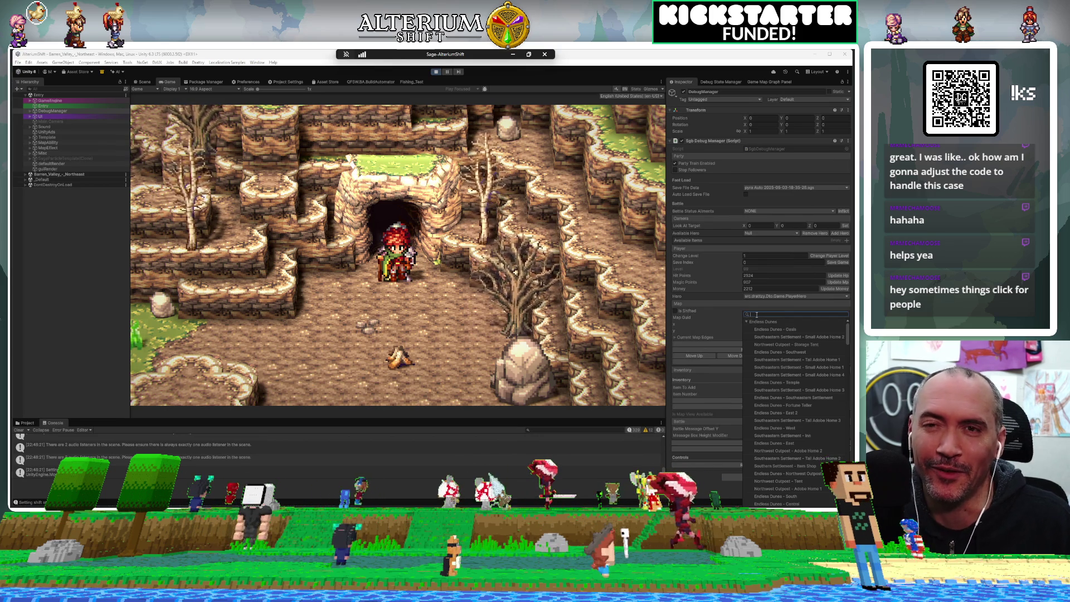
type("fish")
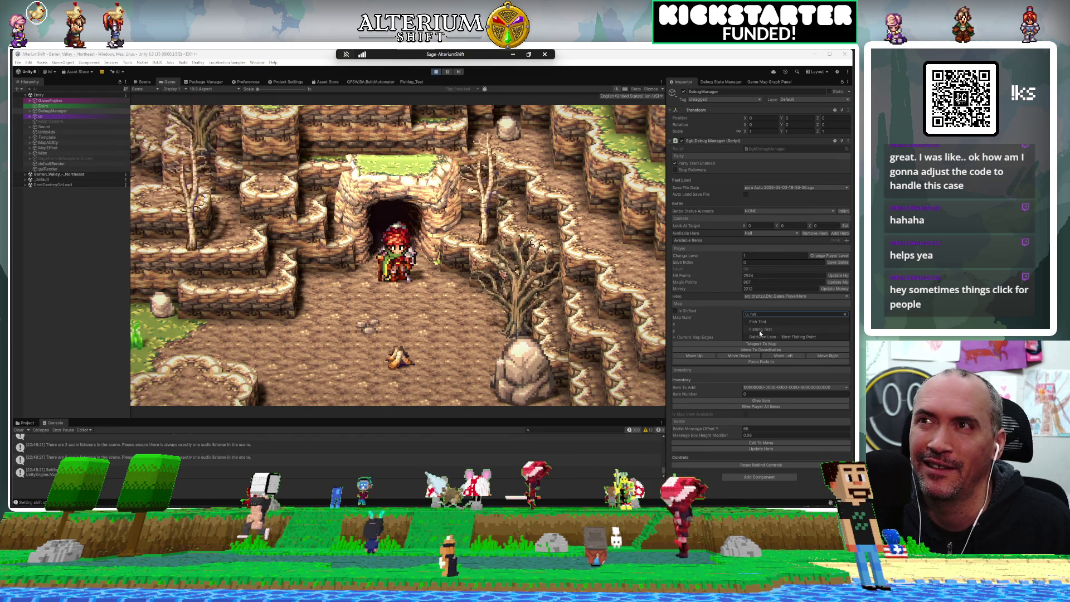
left_click(760, 330)
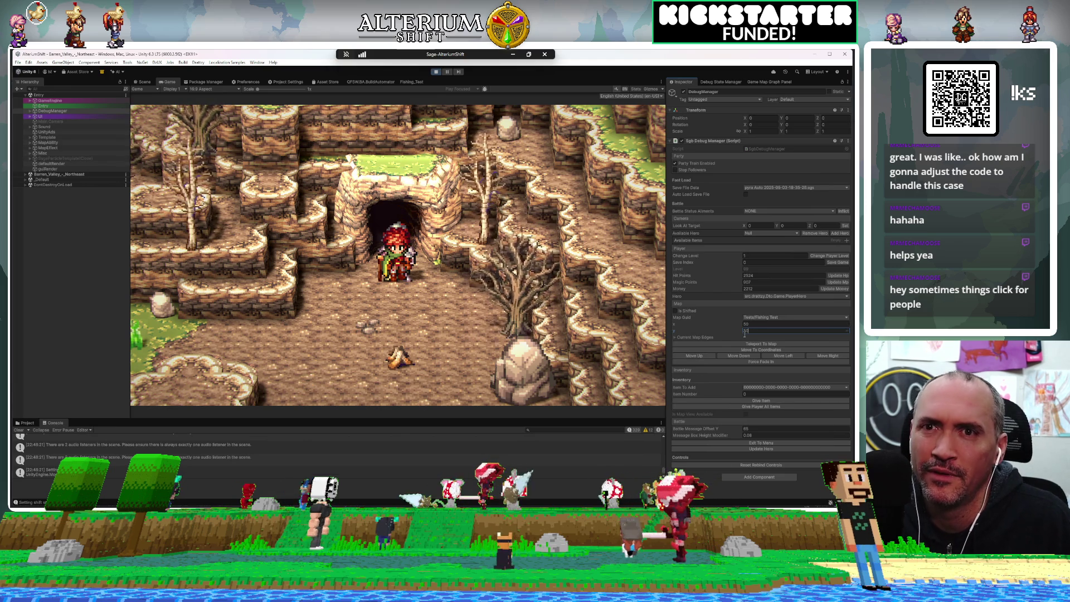
left_click(741, 344)
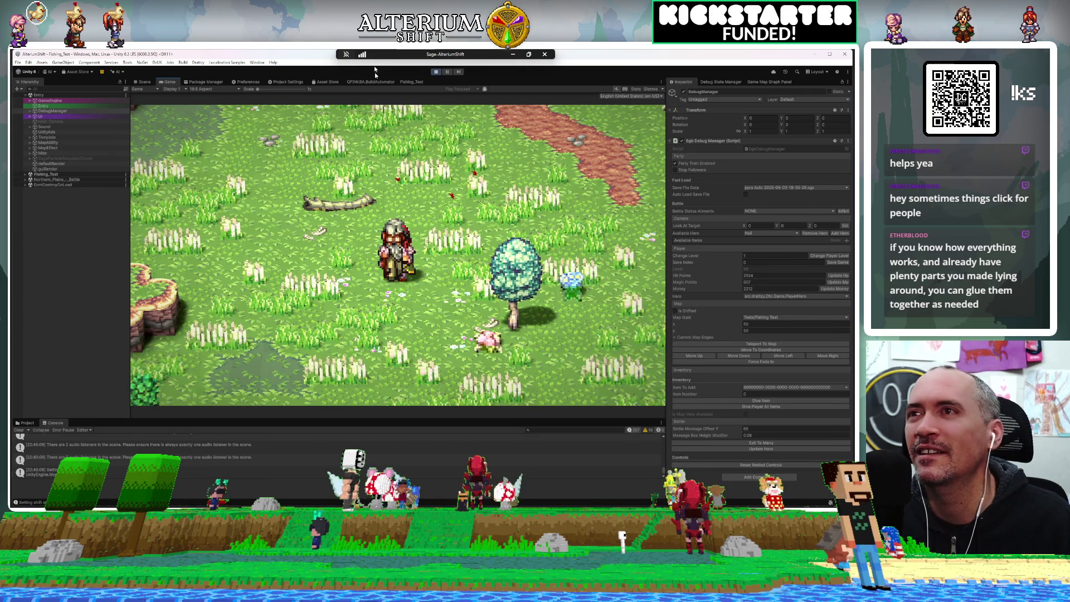
Exit Play mode and zoom the Fishing_Test graph to the Fishing_2 and Play Map Vfx nodes
left_click(411, 82)
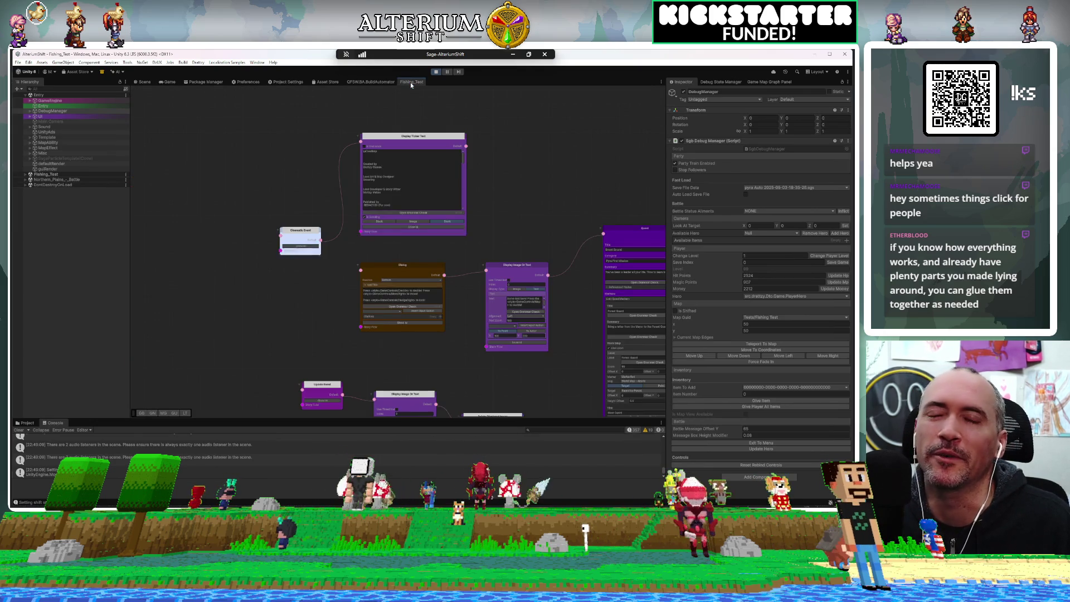
scroll(417, 159, "up", 3)
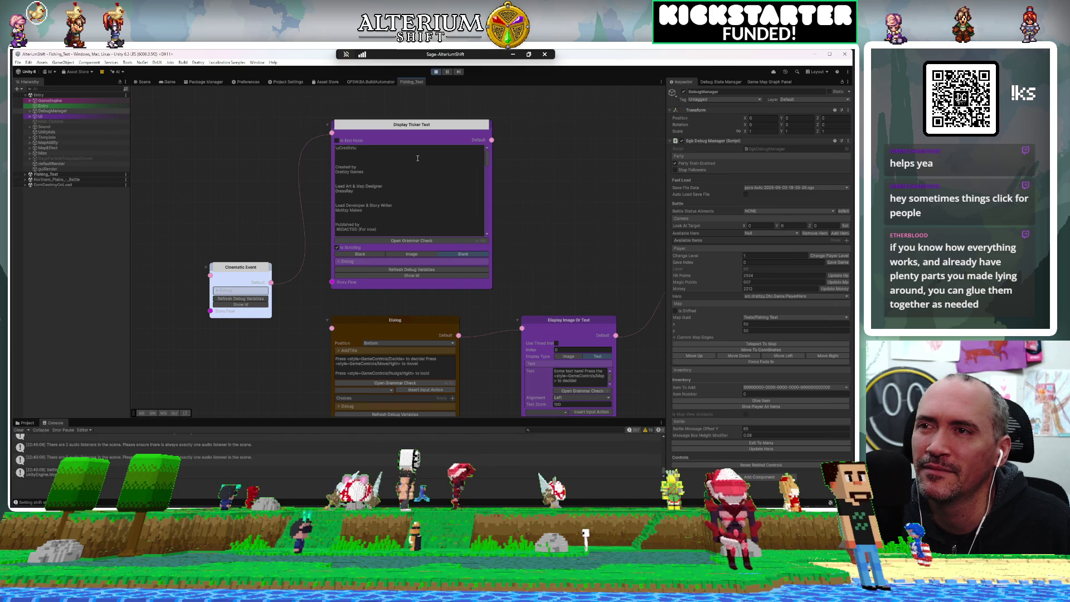
scroll(417, 159, "down", 5)
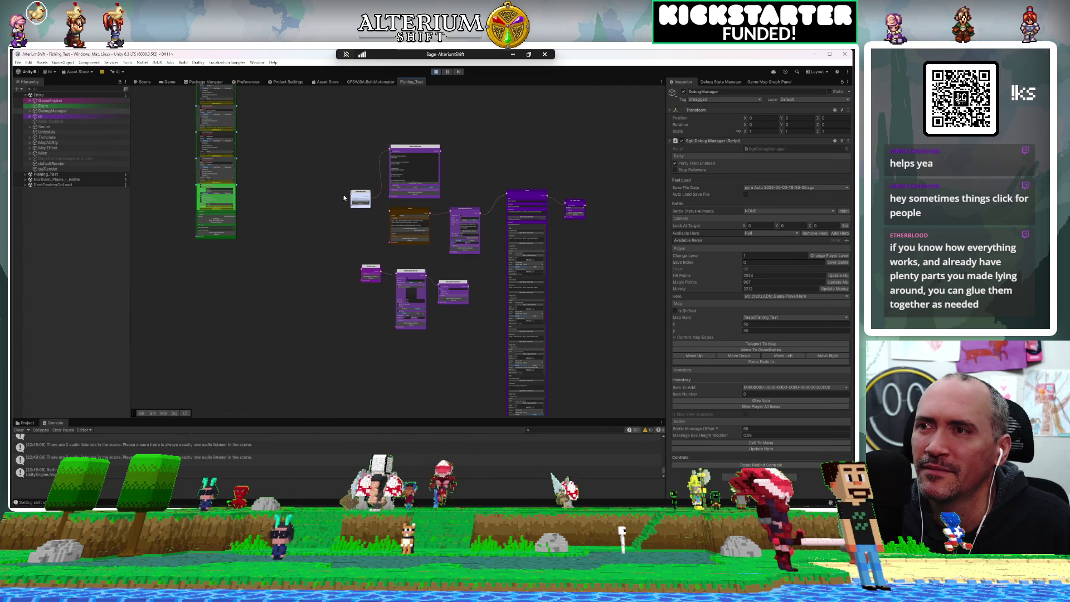
left_click(436, 71)
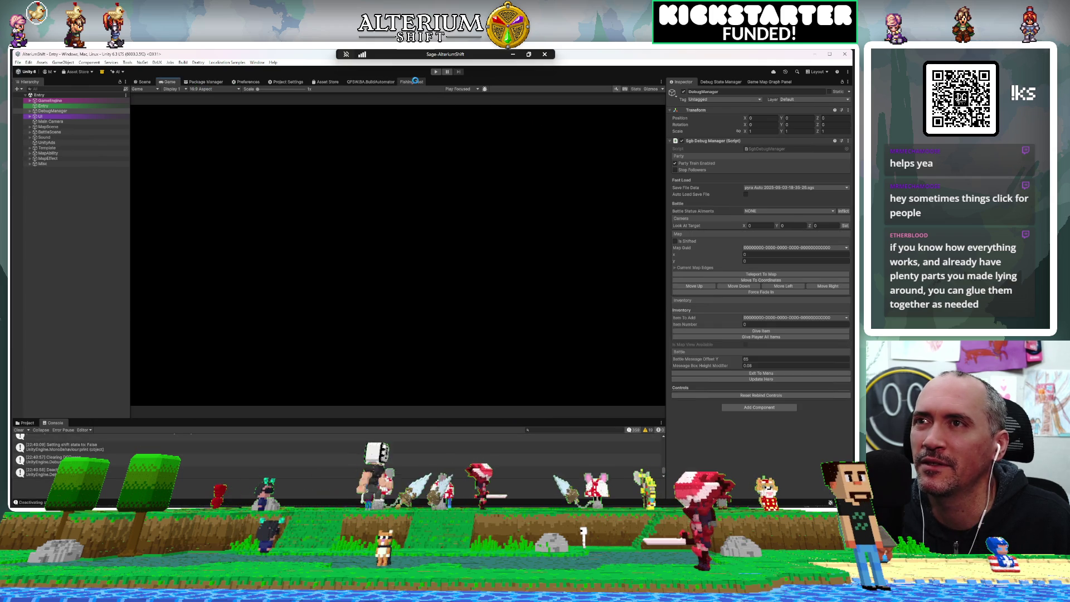
left_click(415, 82)
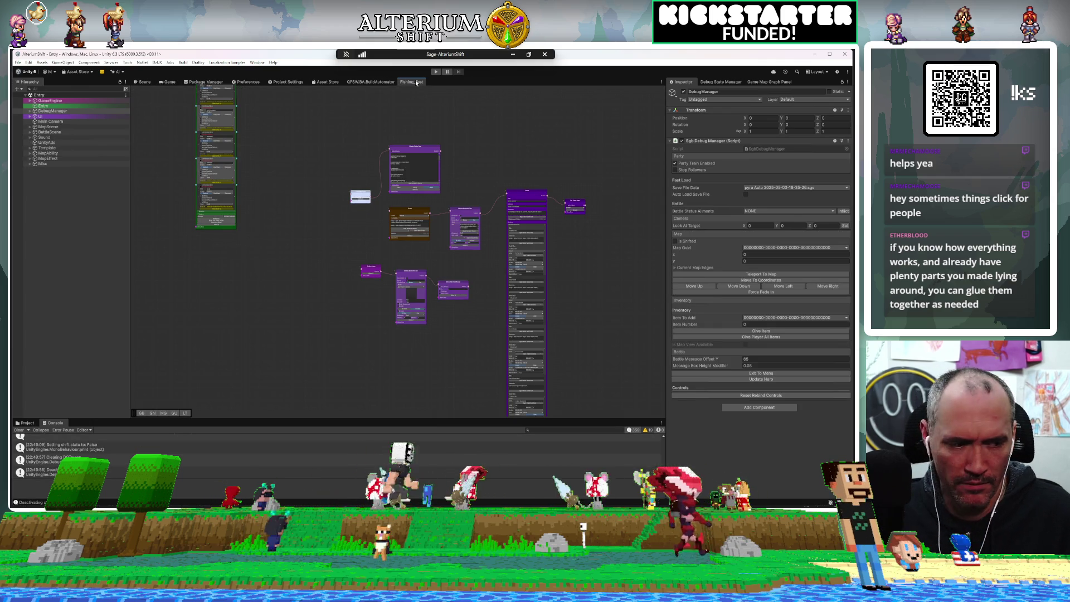
scroll(407, 103, "down", 3)
scroll(374, 360, "down", 3)
scroll(371, 298, "up", 5)
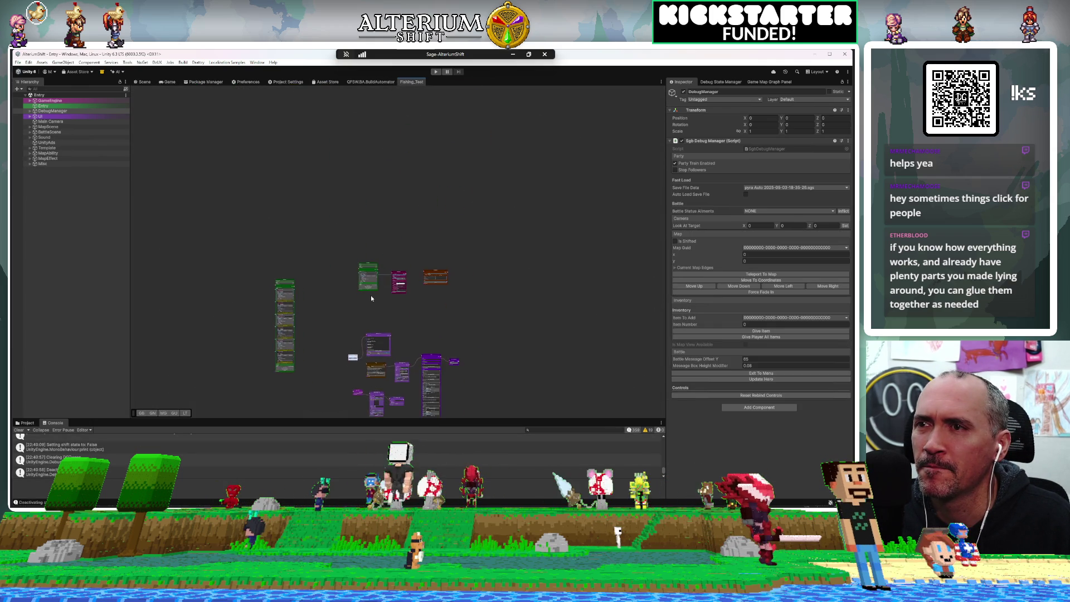
scroll(371, 298, "up", 1)
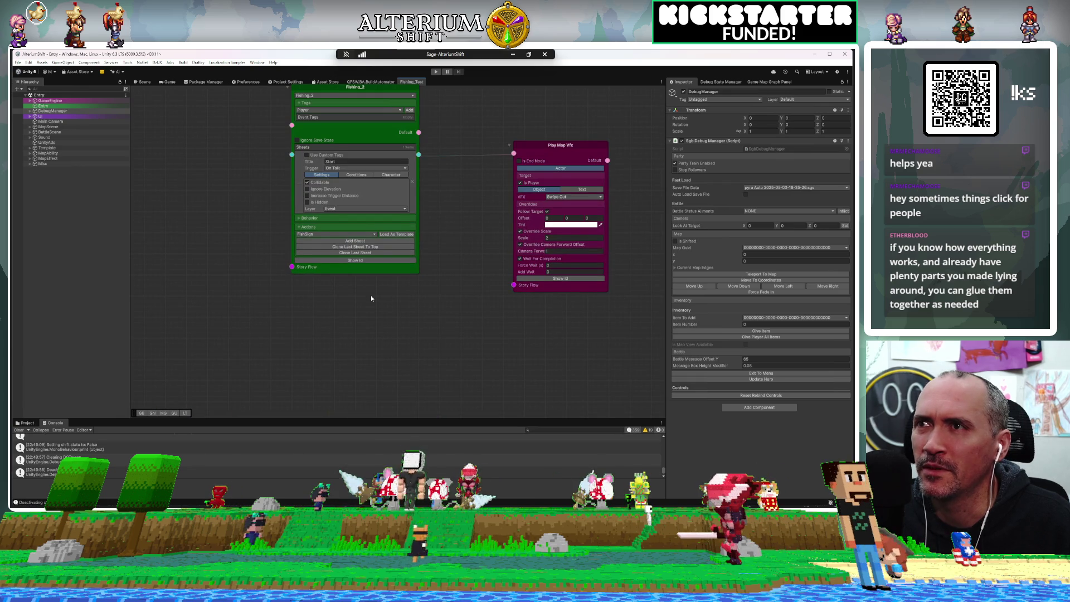
Centre on Fishing_2 and detach its link from the Play Map Vfx node
scroll(372, 298, "up", 1)
key("f")
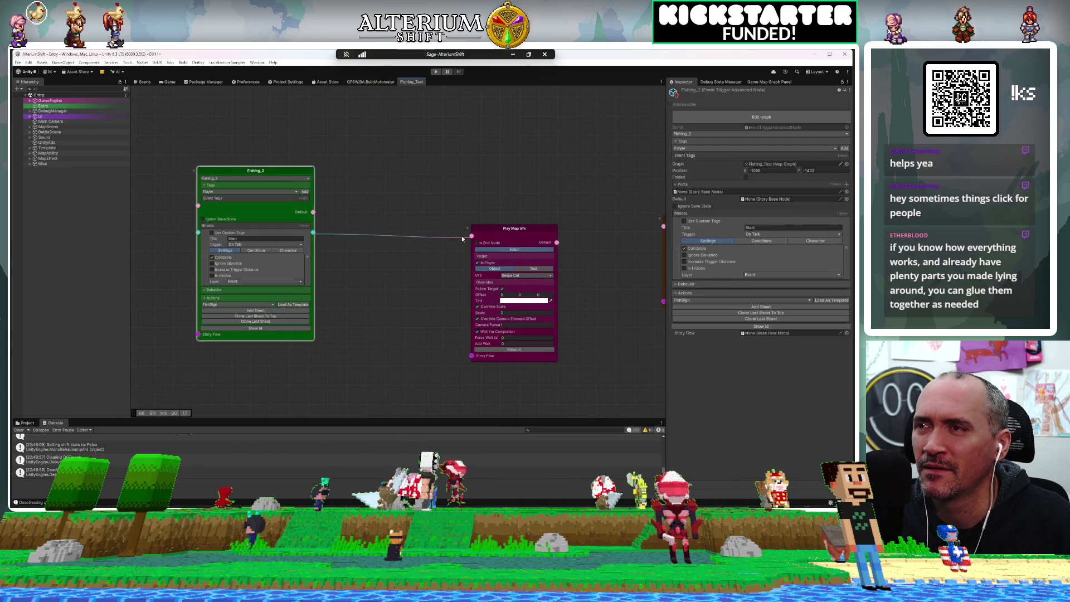
left_click(416, 209)
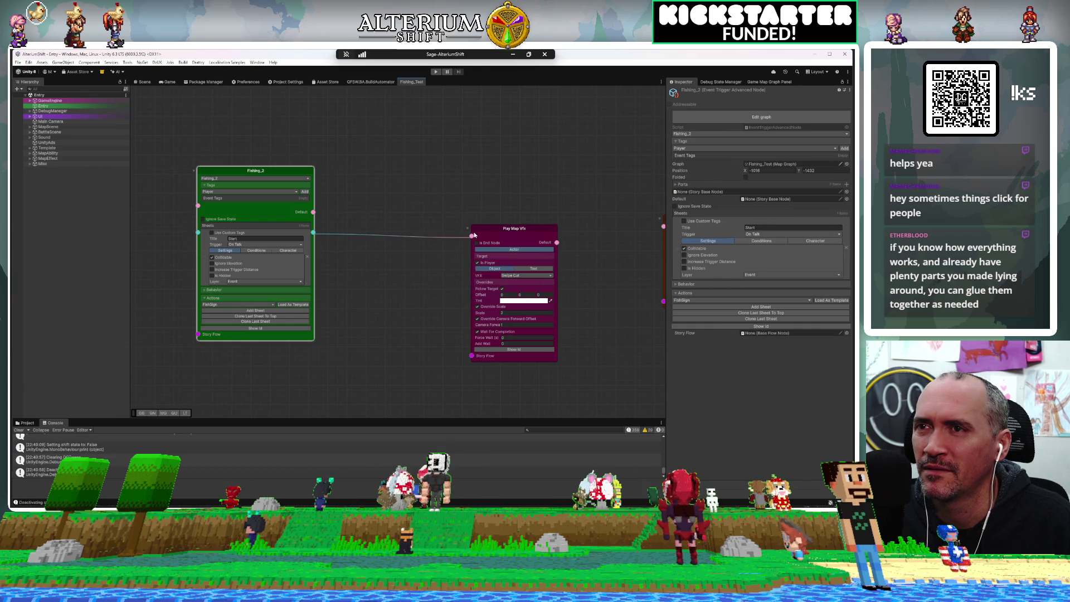
left_click(466, 252)
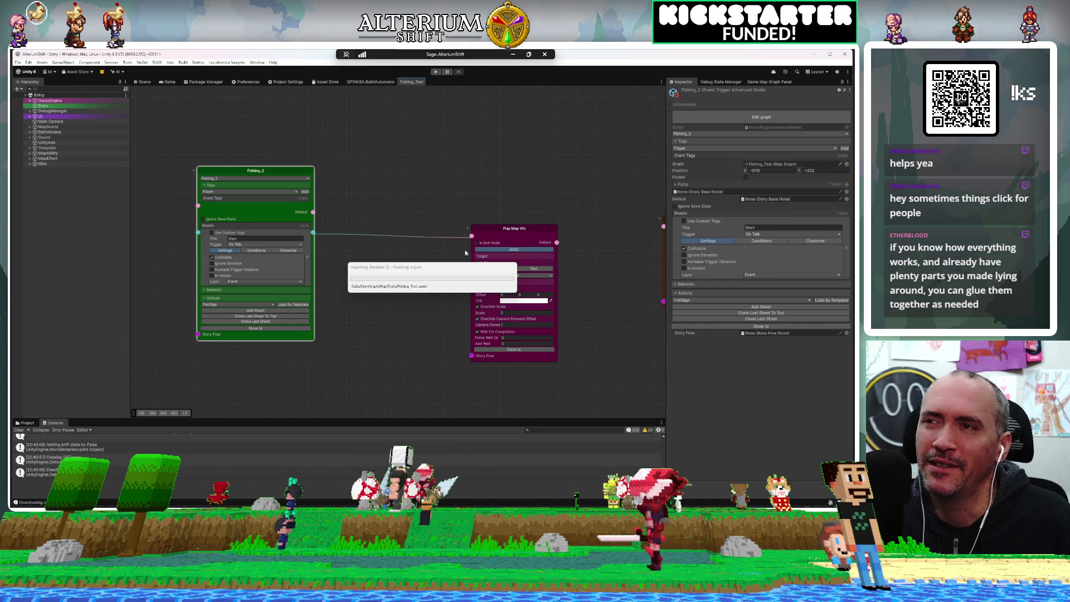
scroll(470, 240, "down", 1)
left_click_drag(470, 240, 471, 237)
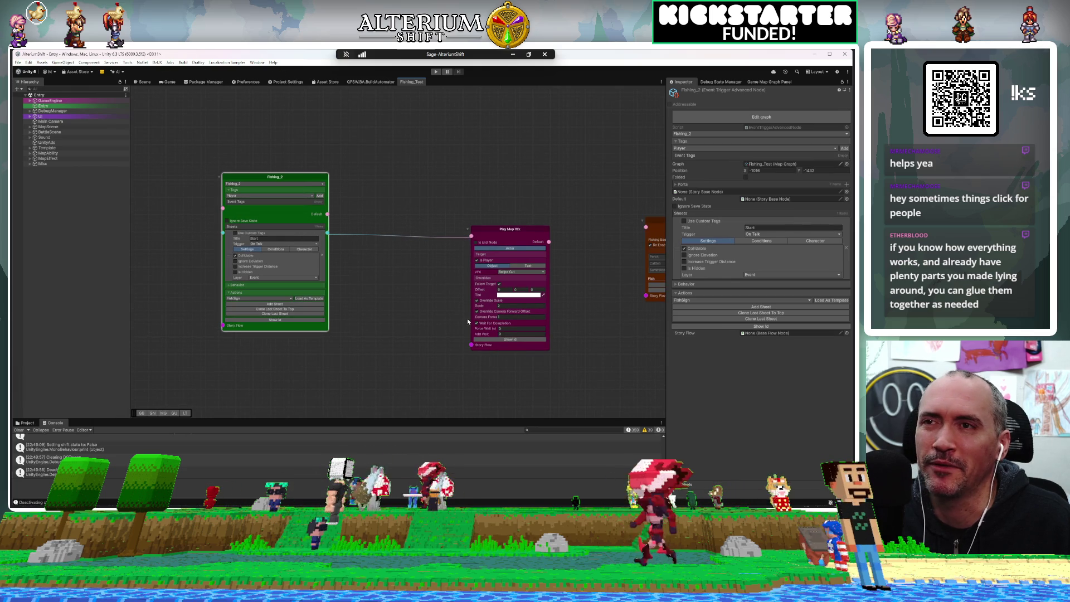
left_click_drag(473, 237, 435, 247)
scroll(469, 296, "down", 10)
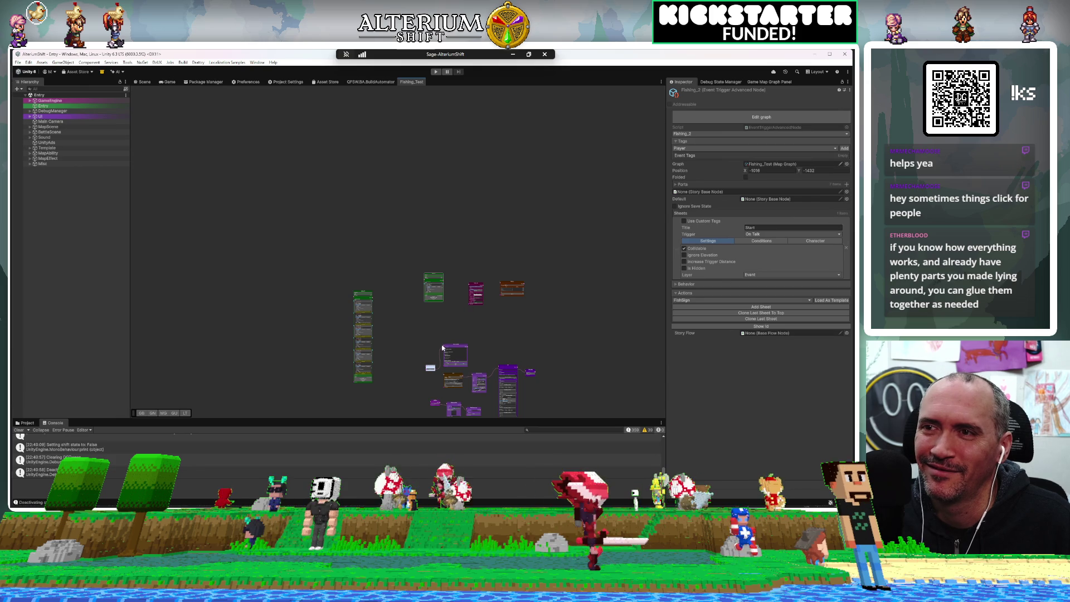
scroll(445, 350, "up", 4)
scroll(446, 350, "up", 2)
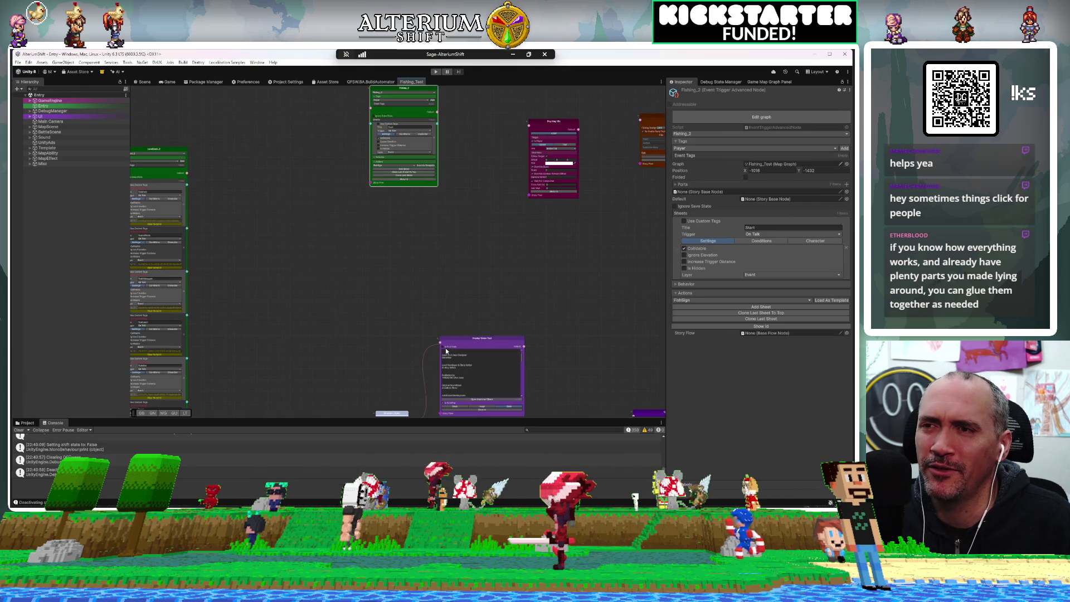
mouse_move(438, 347)
left_mouse_down()
mouse_move(467, 342)
mouse_move(471, 108)
mouse_move(461, 122)
left_mouse_up()
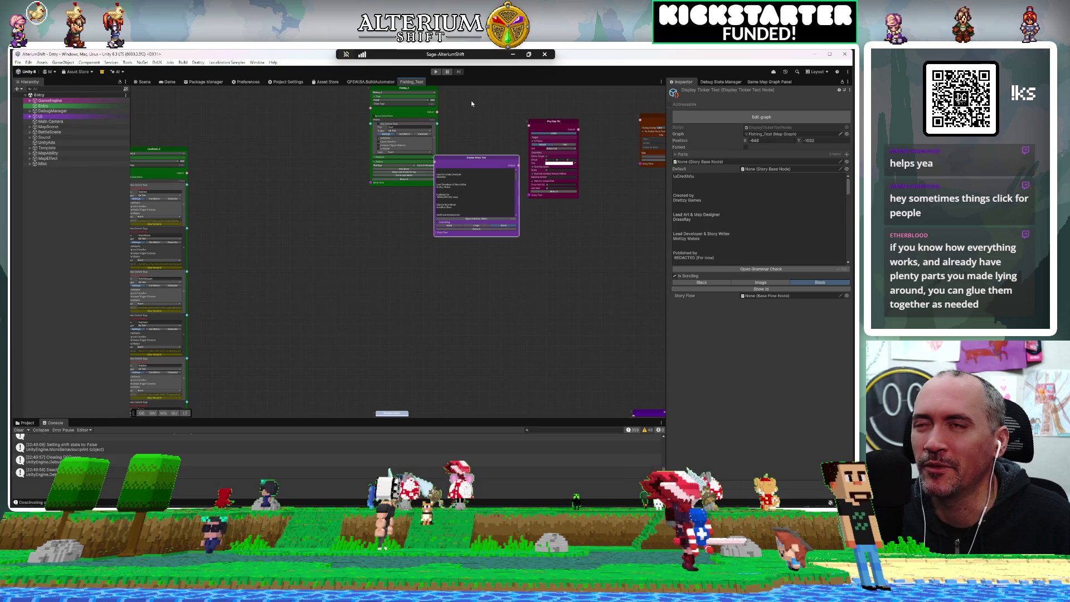
Move Fishing_2 beside Display Ticker Text and wire its Sheets output into that node
key("space")
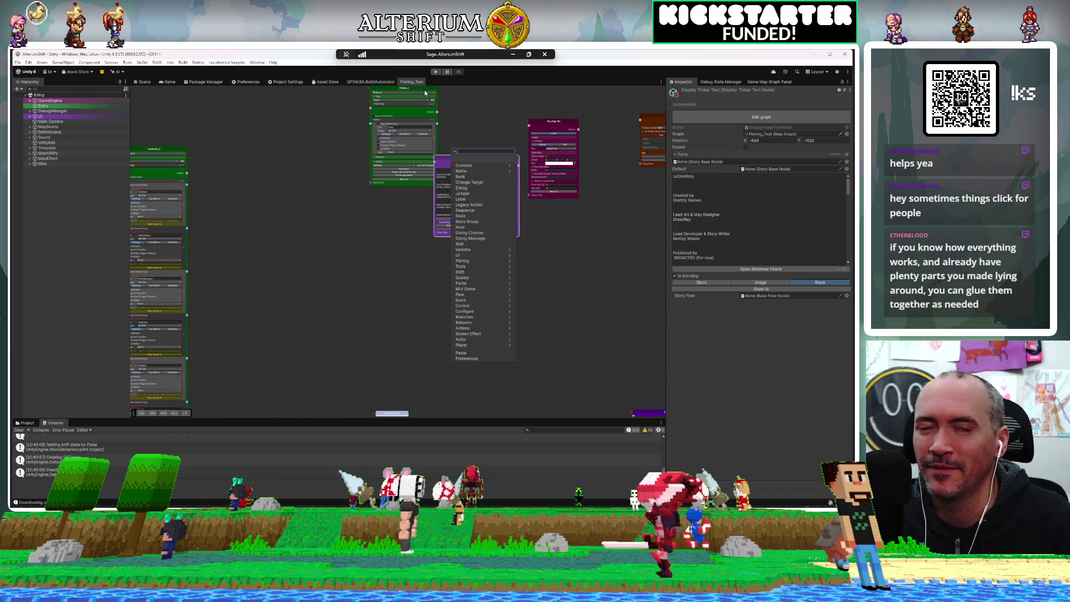
left_click(511, 103)
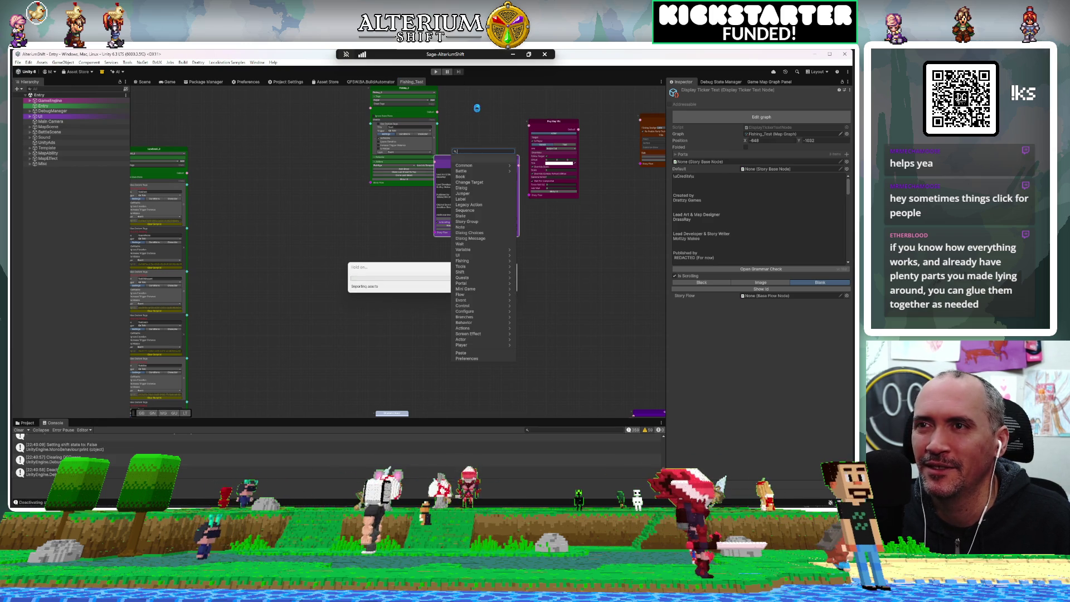
mouse_move(415, 91)
left_mouse_down()
mouse_move(379, 99)
mouse_move(381, 191)
mouse_move(381, 159)
left_mouse_up()
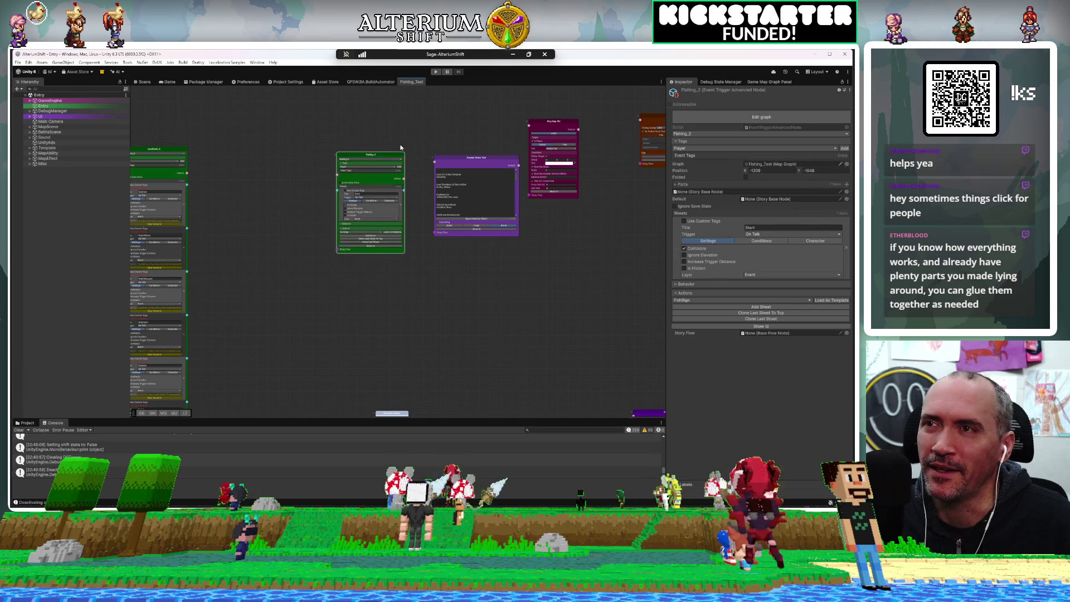
scroll(397, 149, "up", 4)
mouse_move(407, 232)
left_mouse_down()
mouse_move(435, 194)
mouse_move(465, 179)
left_mouse_up()
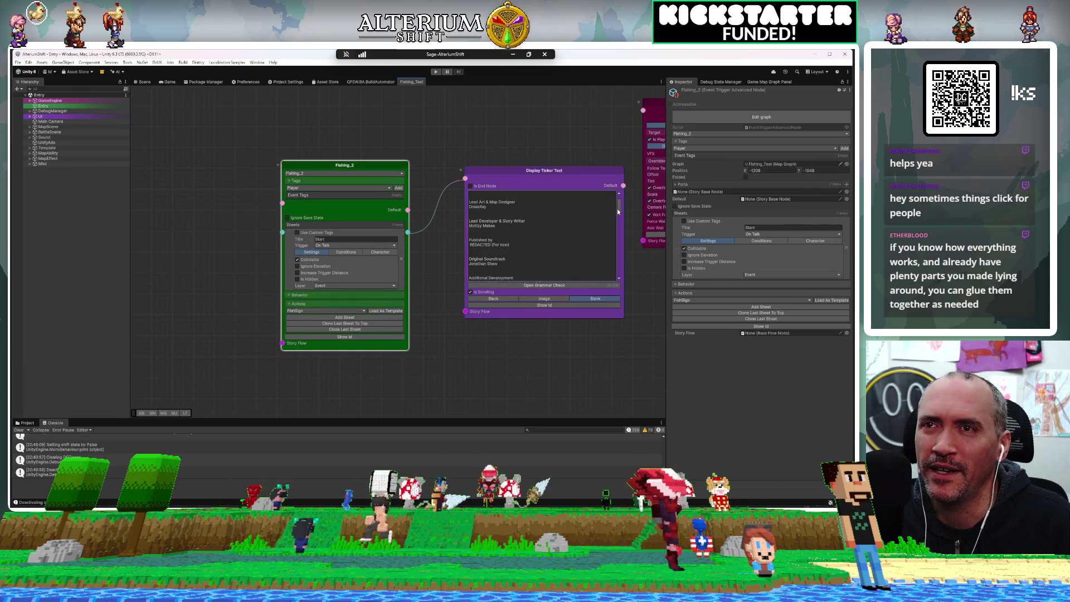
Clear all the credits text from the Display Ticker Text node
scroll(555, 223, "up", 3)
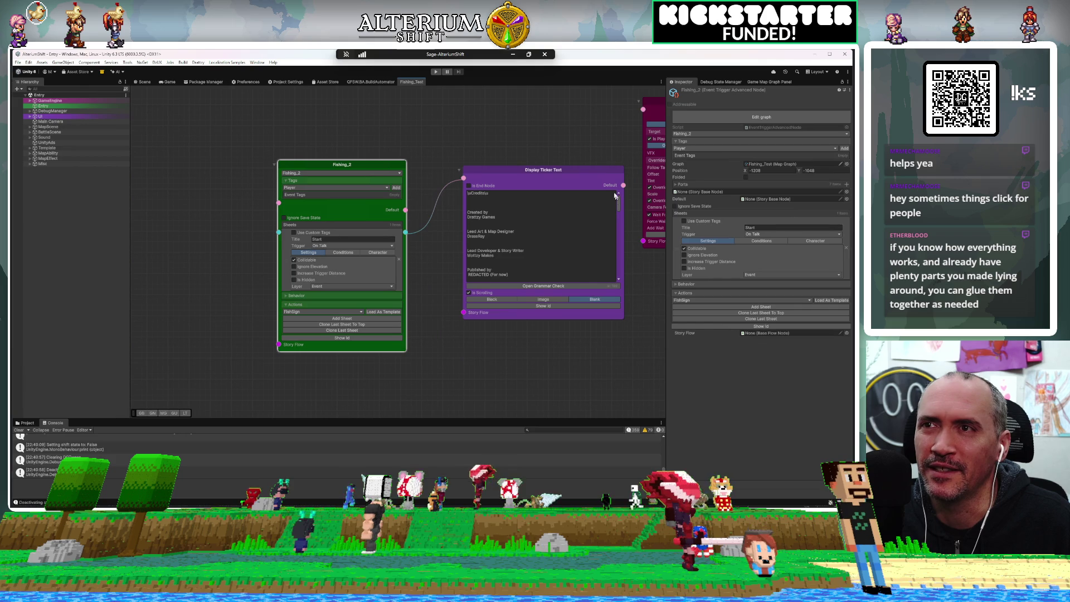
left_click(487, 211)
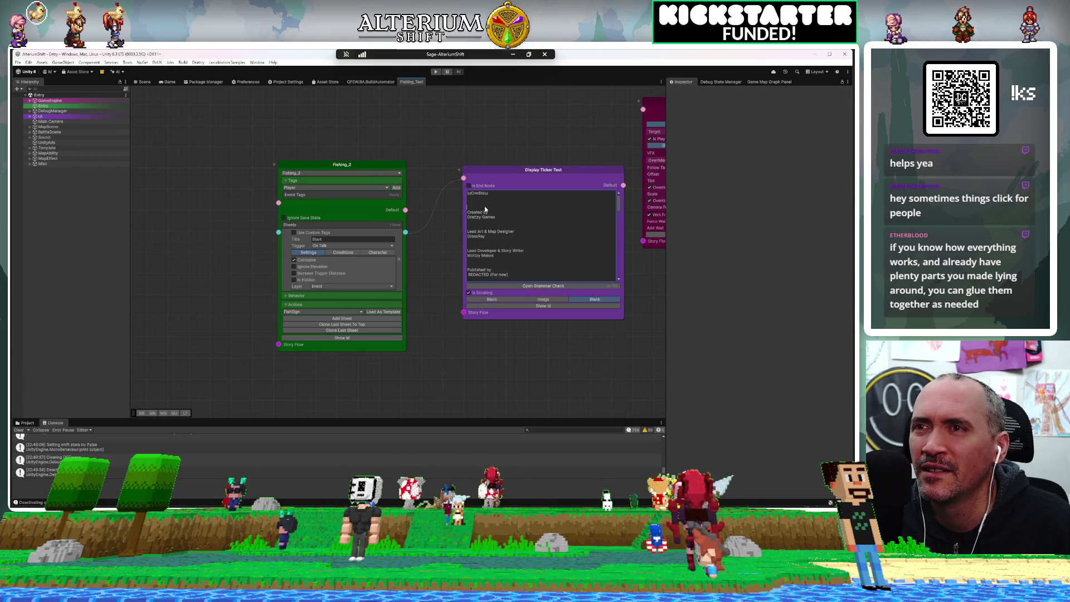
key("ctrl+a")
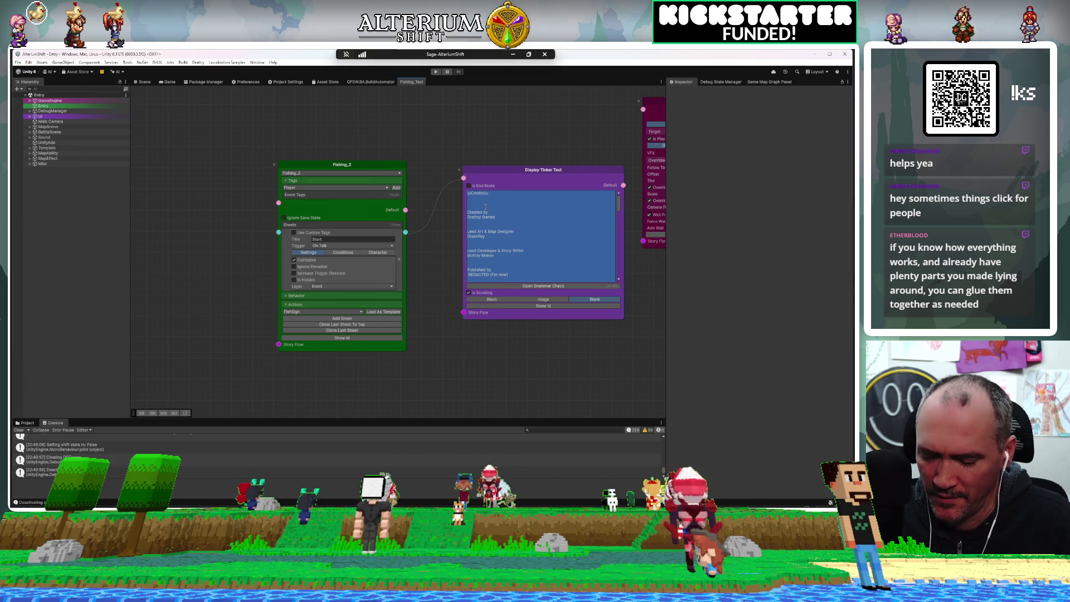
key("BackSpace")
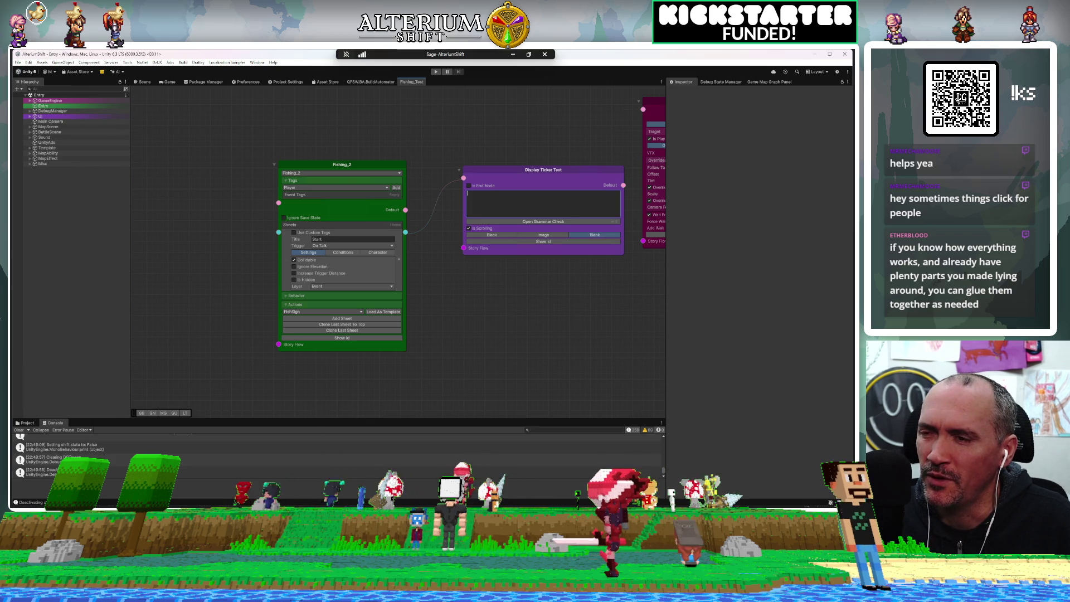
In Rider, set a breakpoint on line 42 of SetLocalSwitchCommand's Execute method
key("alt+Tab")
left_click(159, 283)
scroll(131, 194, "down", 15)
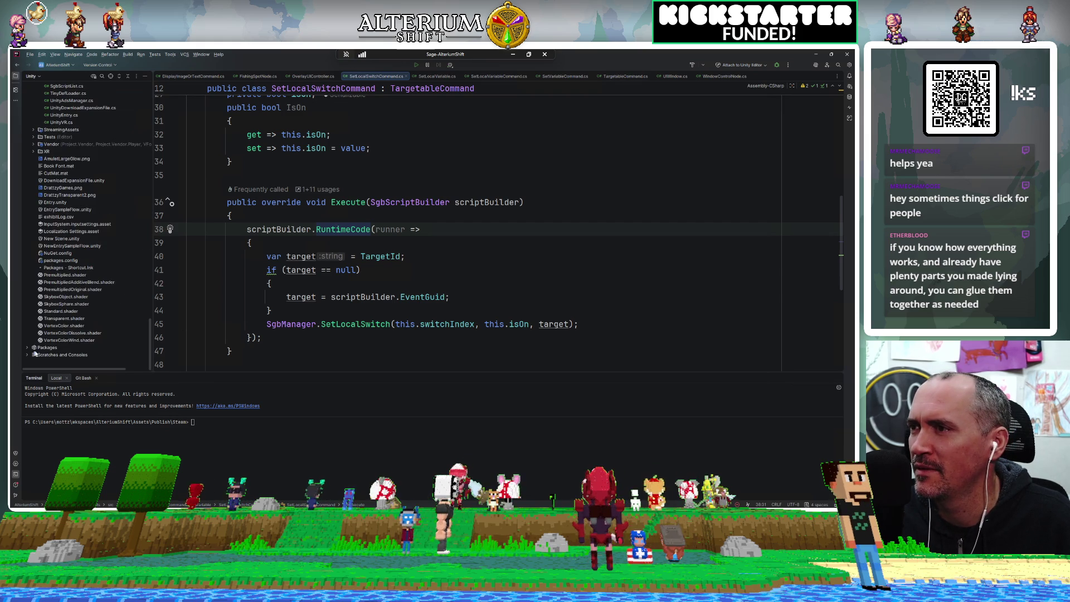
Create a new plain-text scratch file and paste the credits into it
right_click(42, 355)
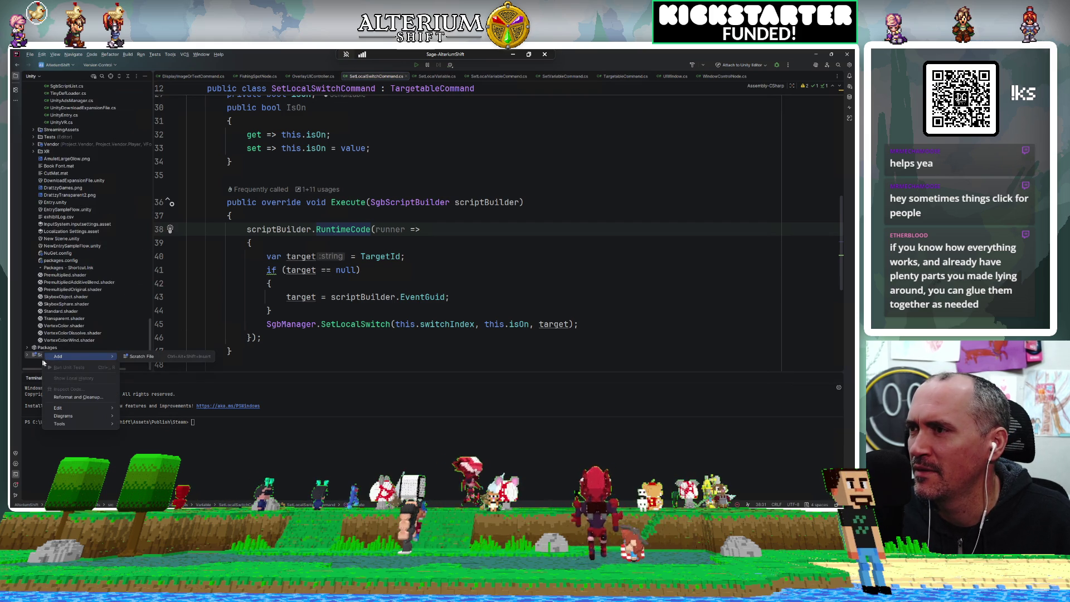
left_click(141, 356)
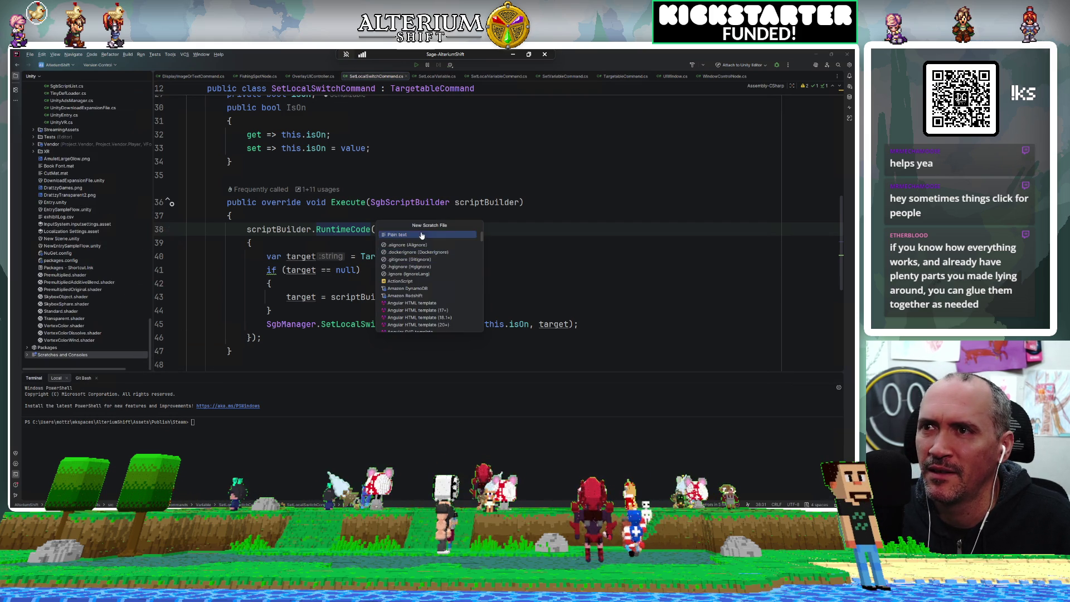
left_click(421, 235)
key("ctrl+v")
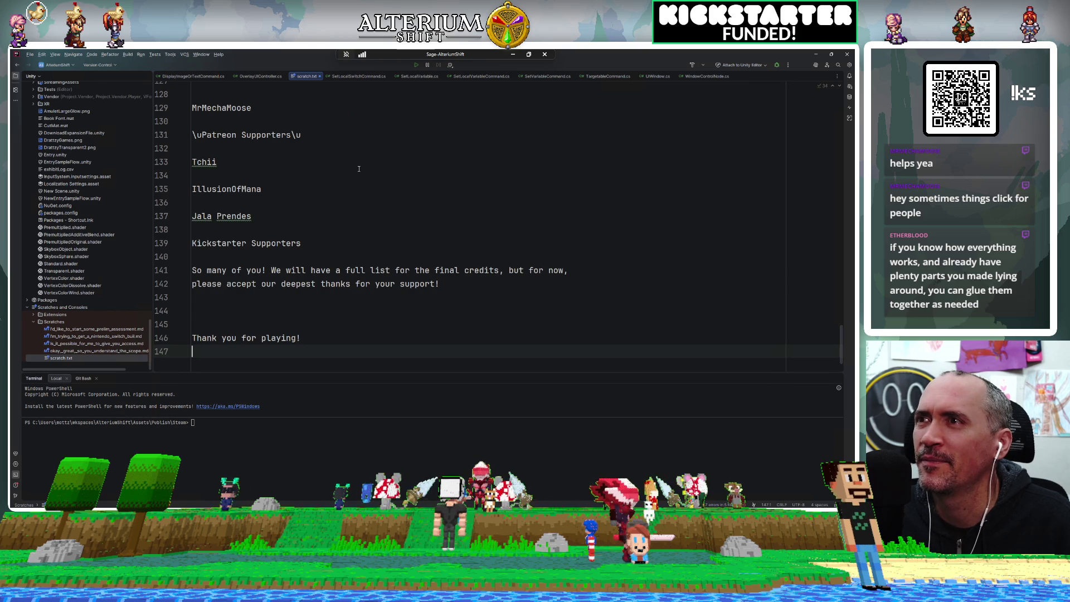
scroll(359, 169, "up", 20)
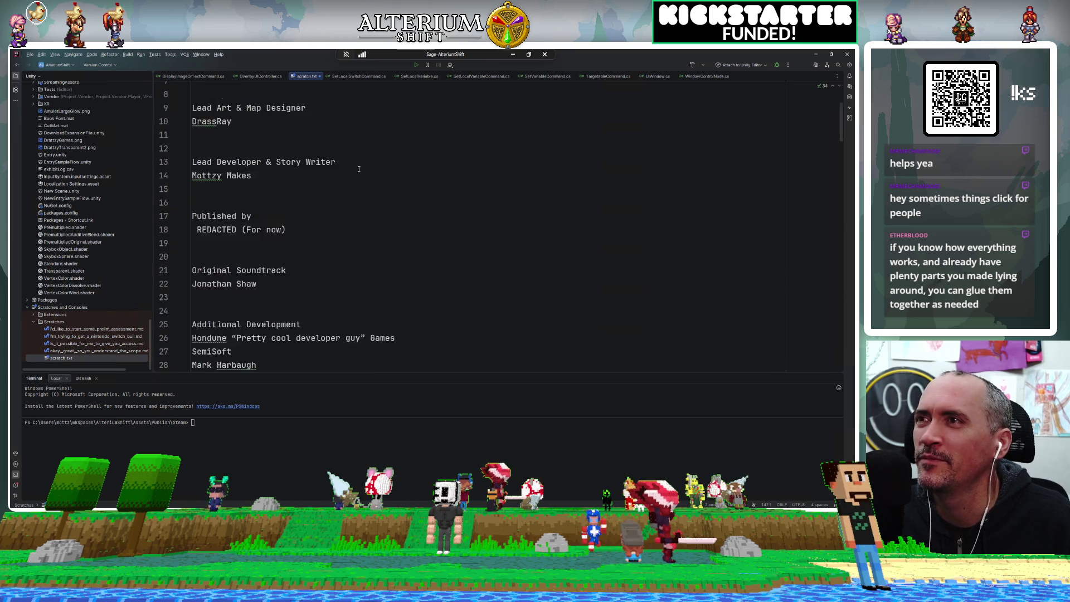
Delete the stray \u before the Credits title line
left_click(244, 132)
left_click(254, 102)
left_click(262, 88)
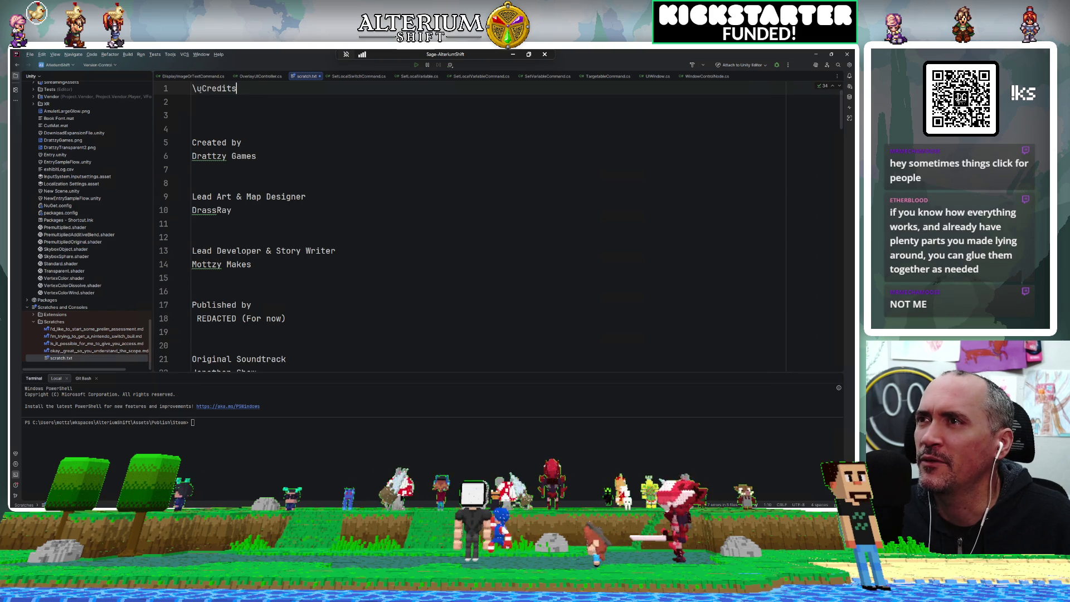
key("BackSpace")
key("BackSpace")
left_click(281, 124)
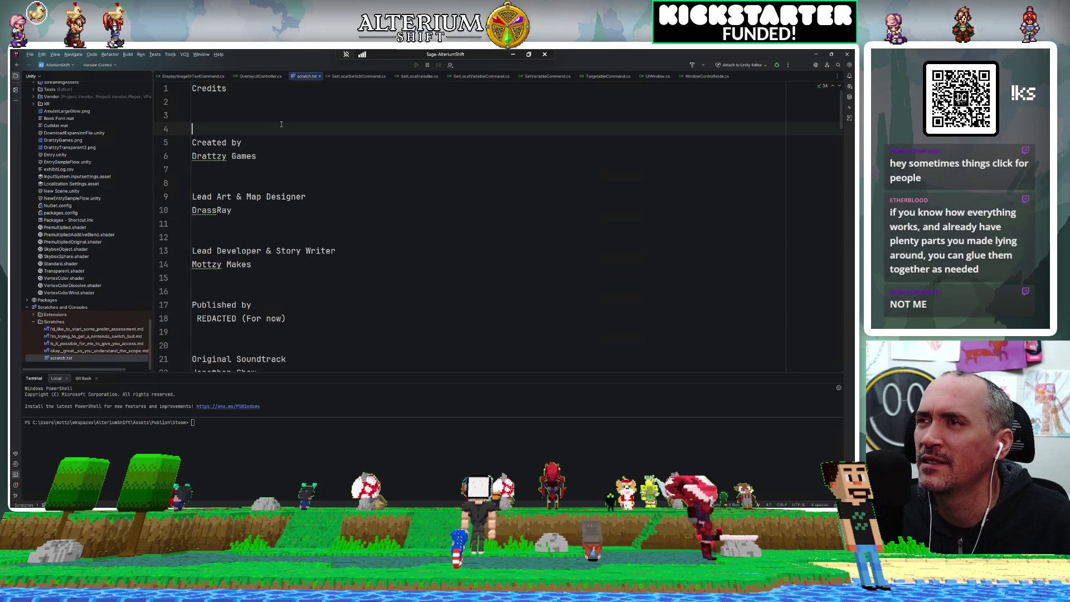
left_click(265, 143)
left_click(261, 161)
left_click(261, 183)
left_click(260, 169)
left_click(258, 132)
left_click(266, 110)
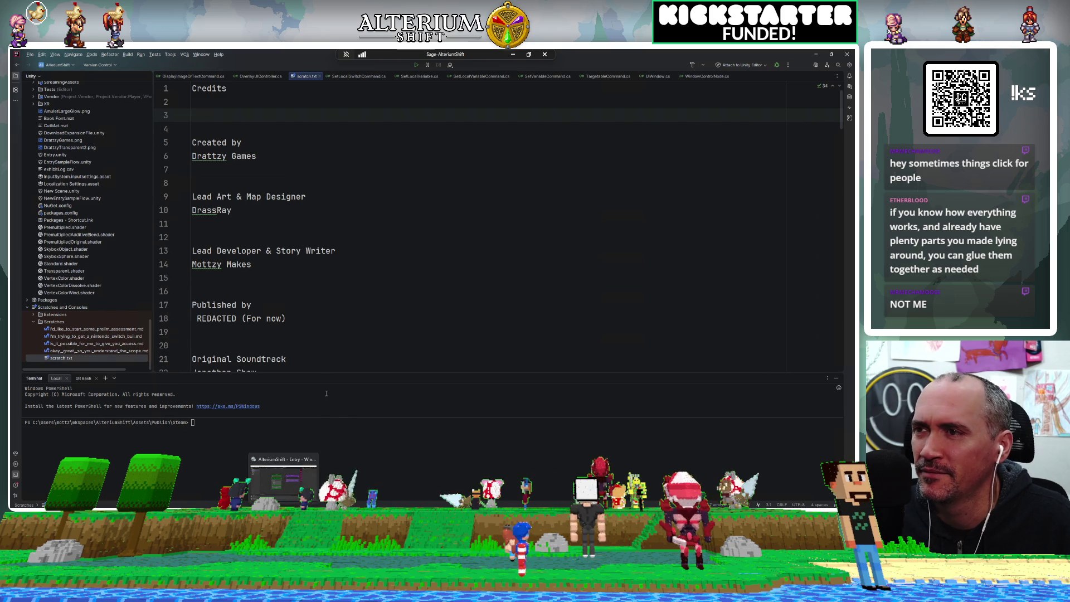
Select all of the credits text in the scratch file
left_click(349, 332)
key("ctrl+a")
key("alt+Tab")
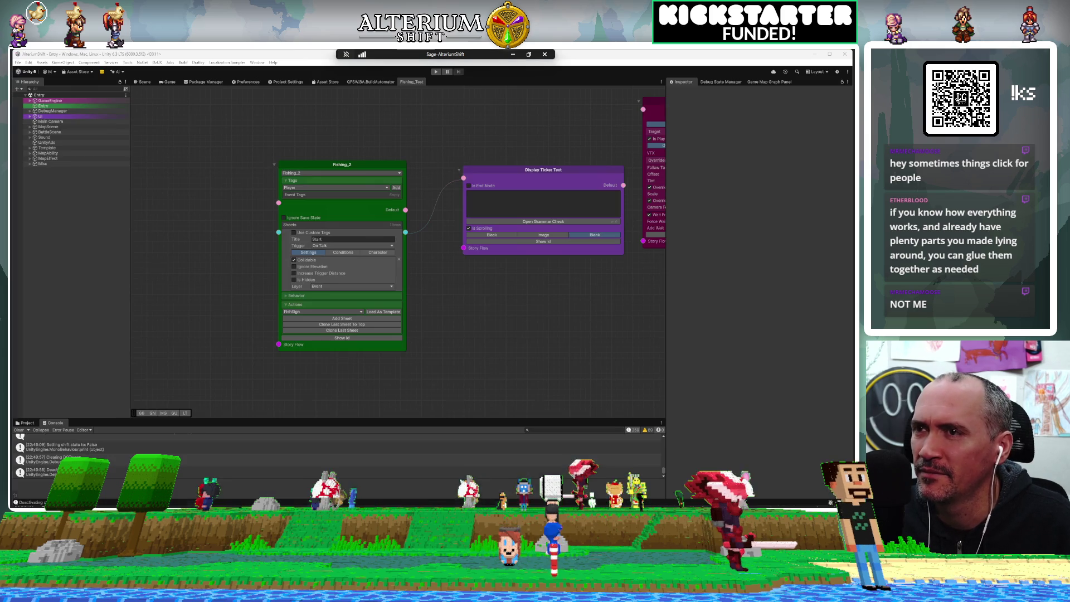
Put the credits into the Display Ticker Text node and start Play mode in the Game view
left_click(510, 202)
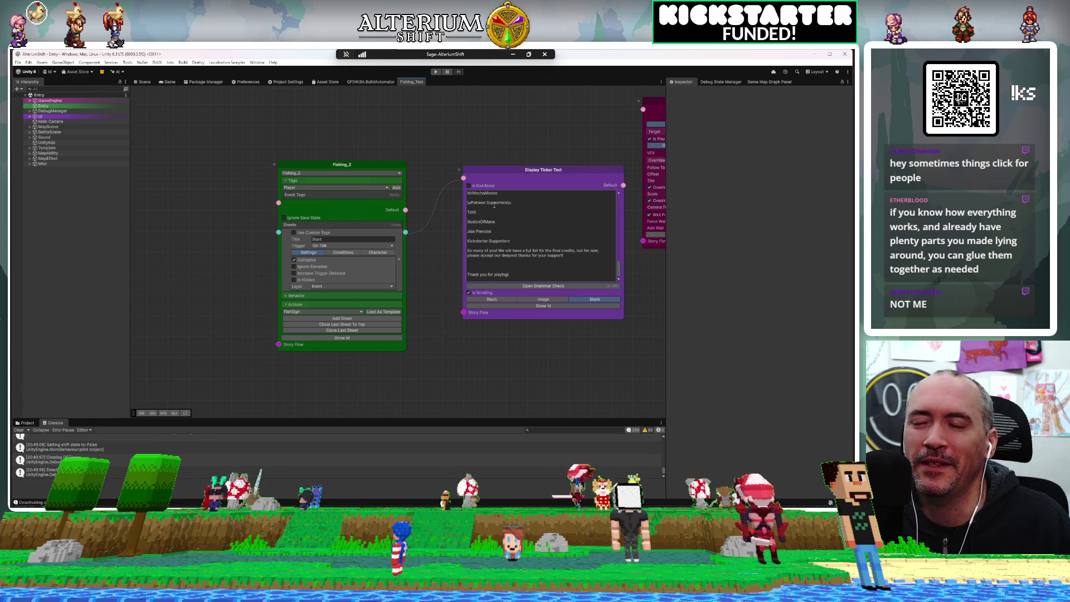
left_click(170, 82)
left_click(436, 72)
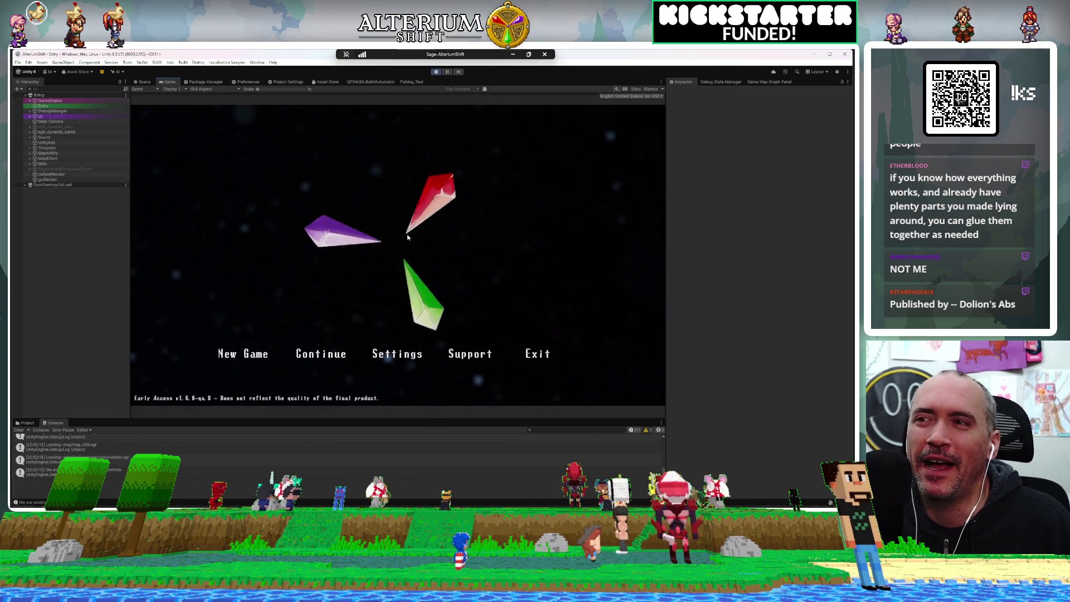
Choose Continue and load the Barren Valley – Endless Dunes – Shift Node save
key("Return")
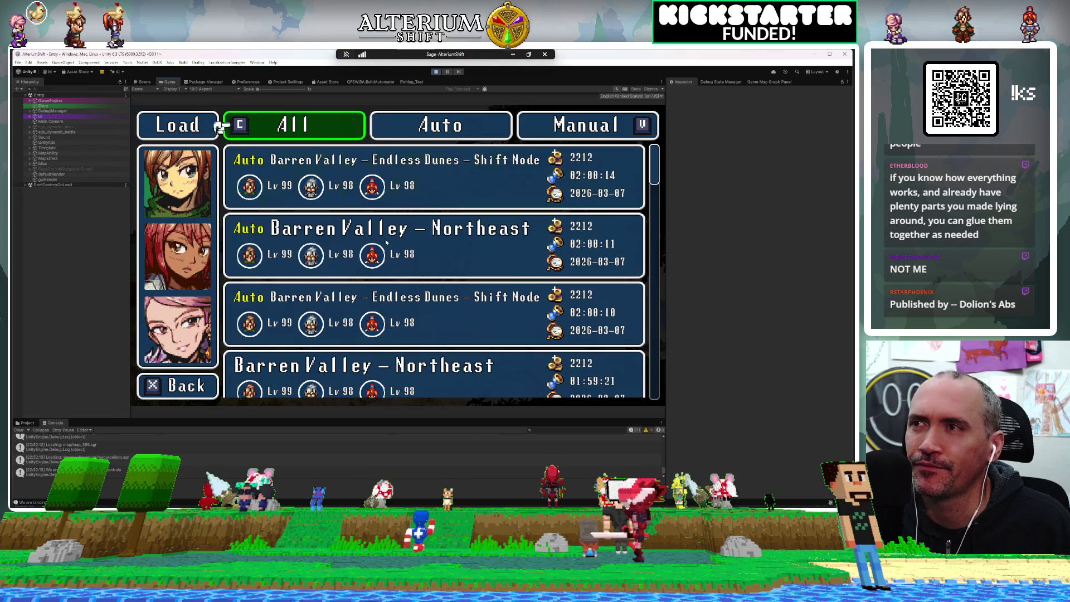
key("Return")
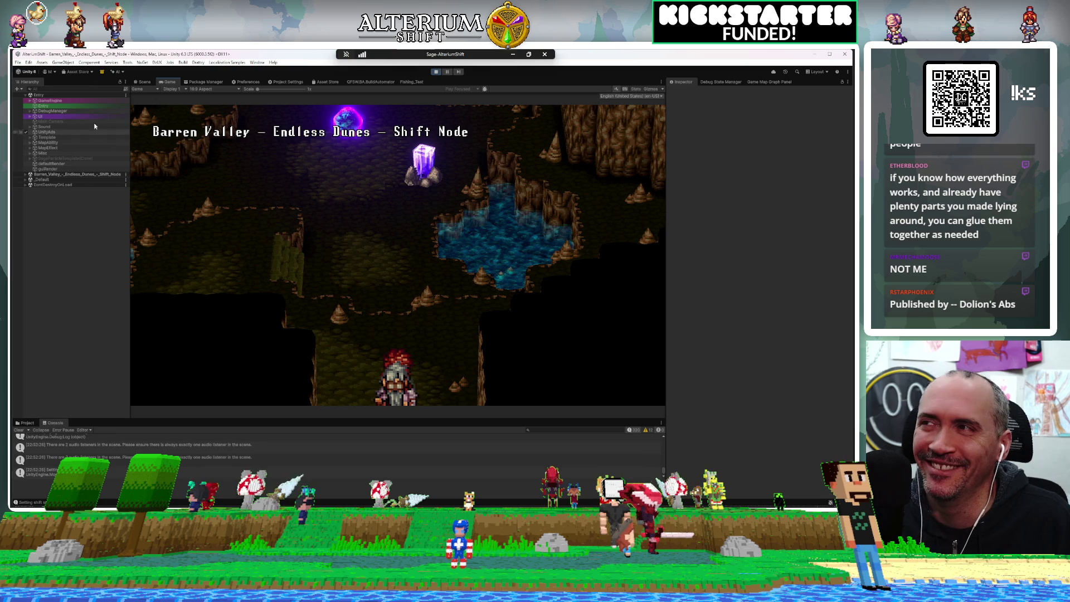
left_click(67, 112)
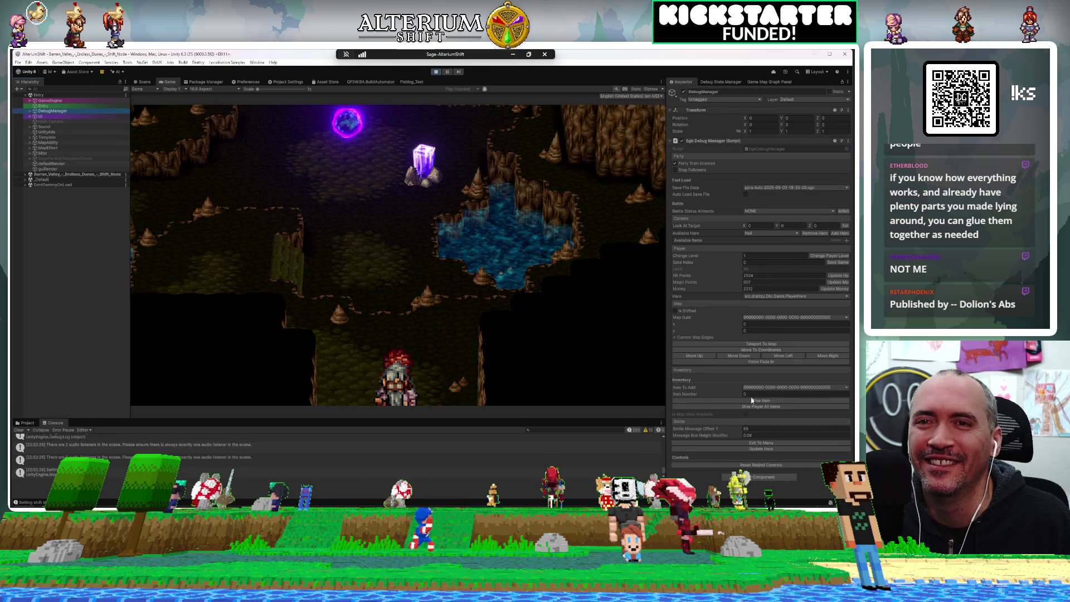
Set Map Guid to Tests/Fishing Test with x coordinate 50, then teleport the party there
left_click(748, 317)
type("fishin")
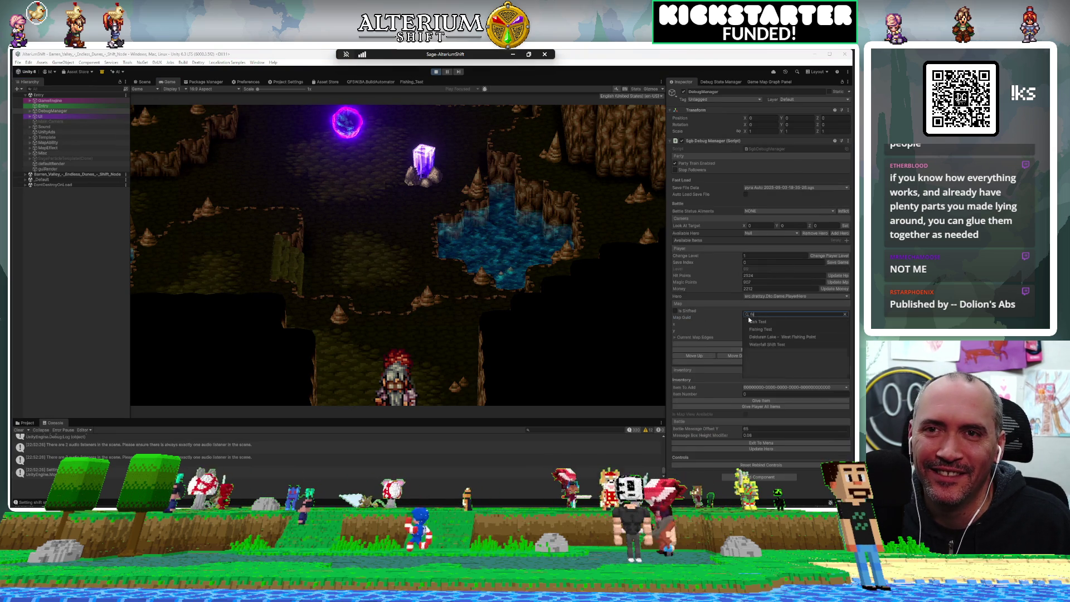
left_click(763, 323)
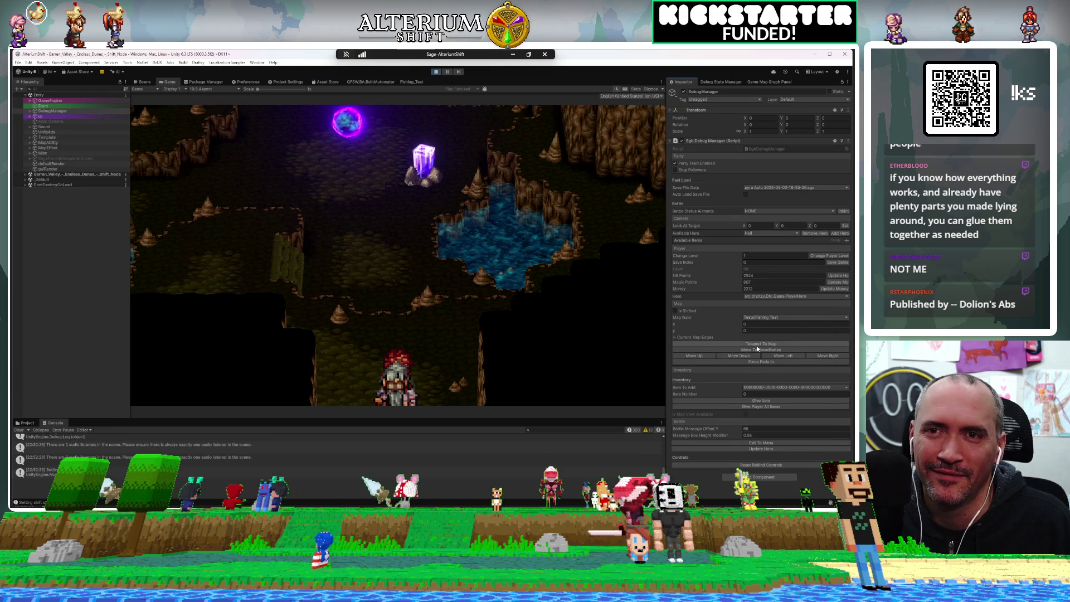
left_click(758, 325)
left_click(758, 324)
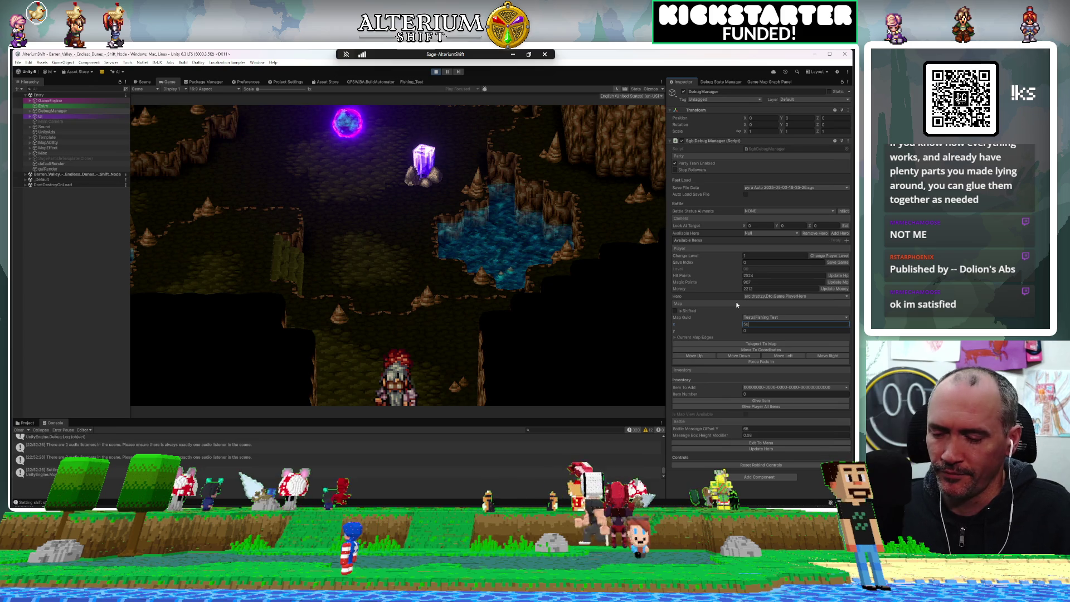
left_click(446, 303)
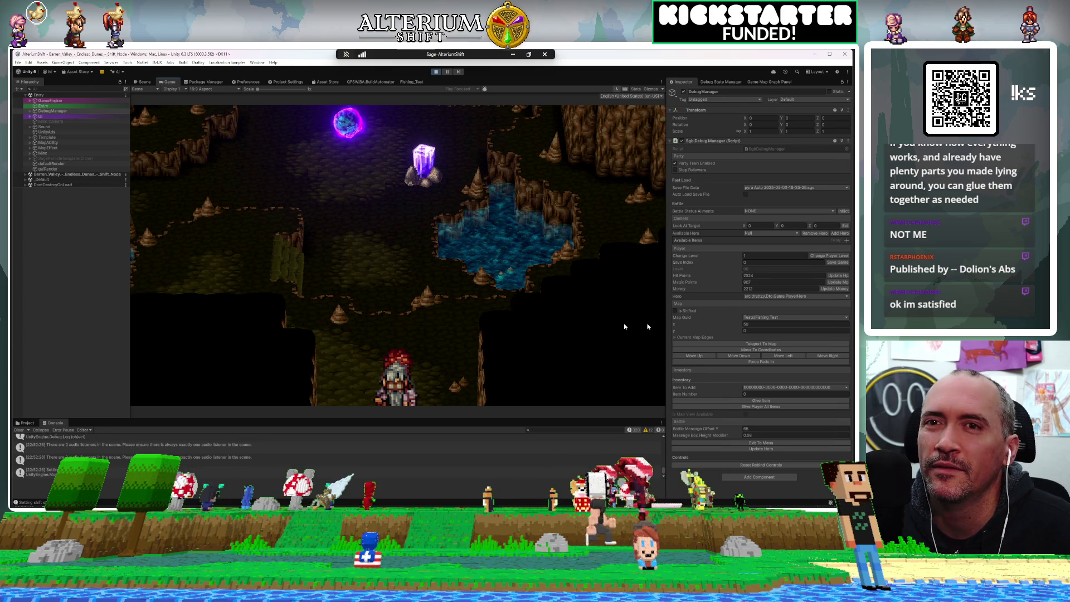
left_click(749, 331)
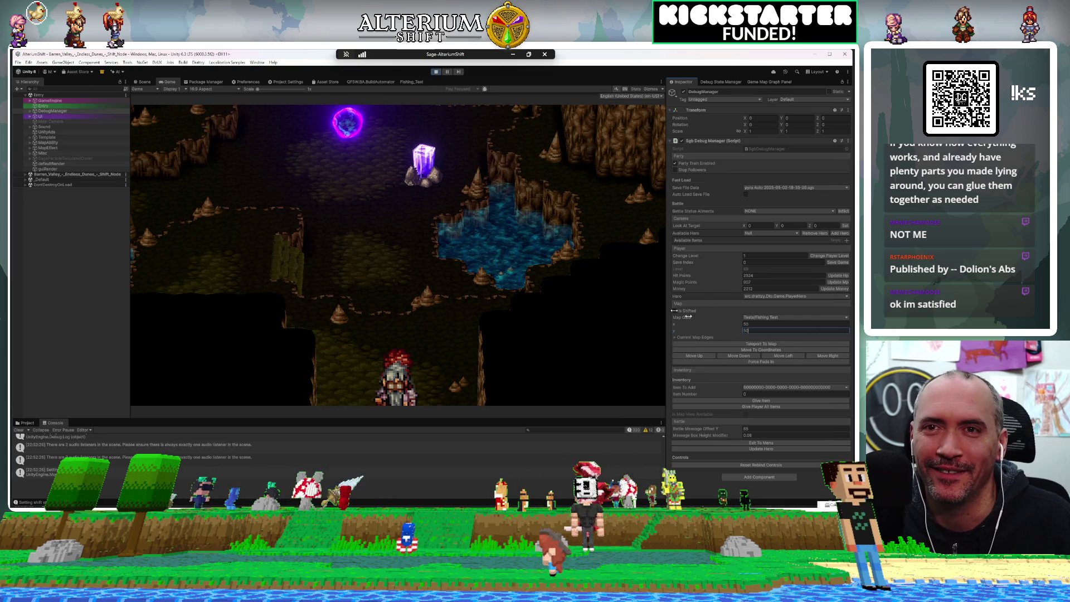
left_click(764, 343)
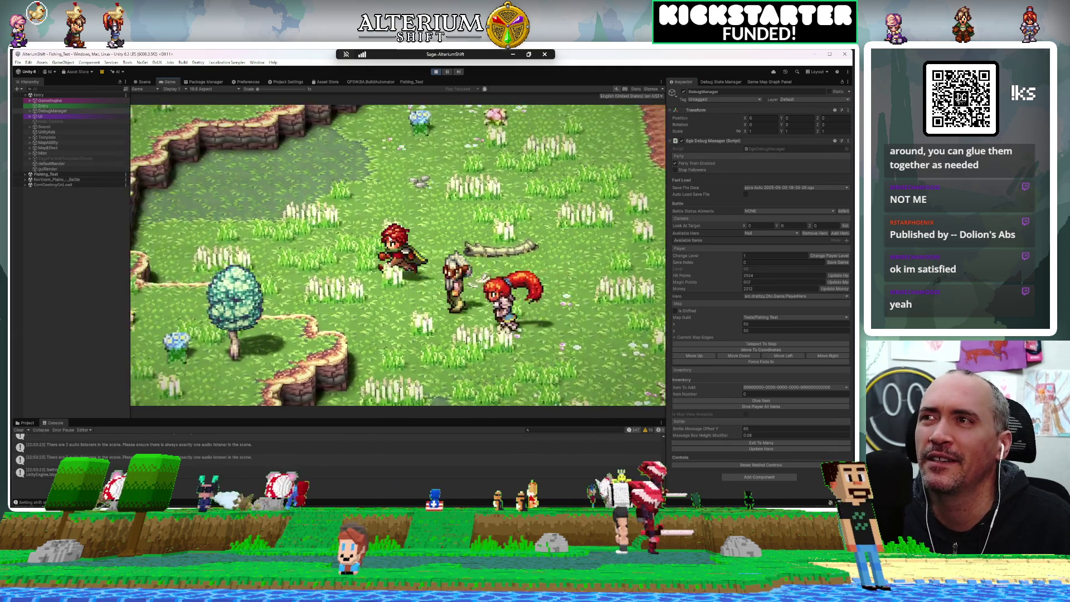
Walk the party north, east, south, then west to the fishing dock, and return to the Fishing_Test graph
key("Up")
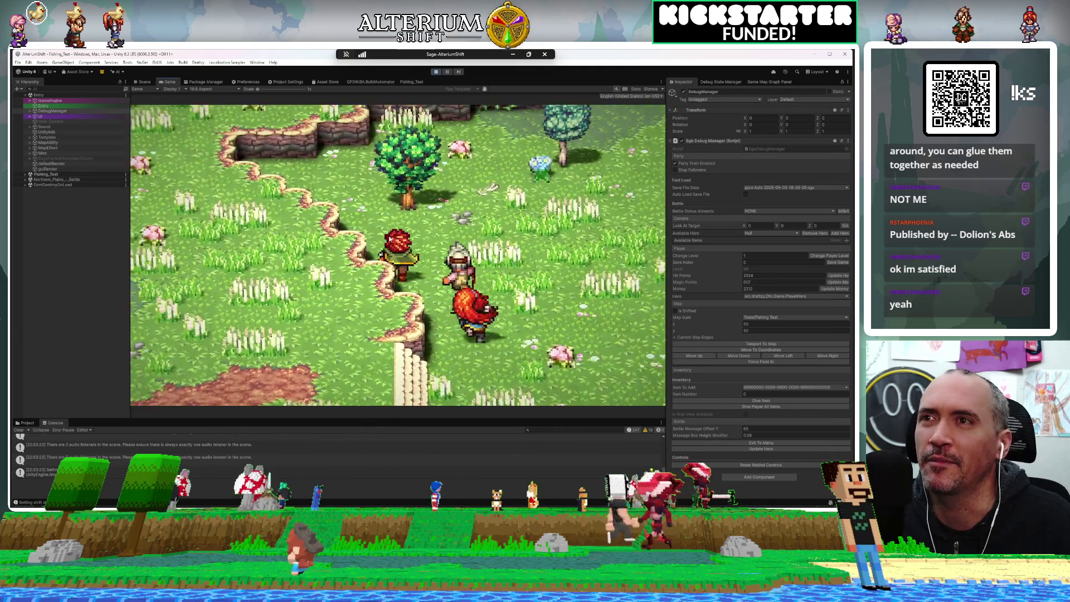
key("Right")
key("Down")
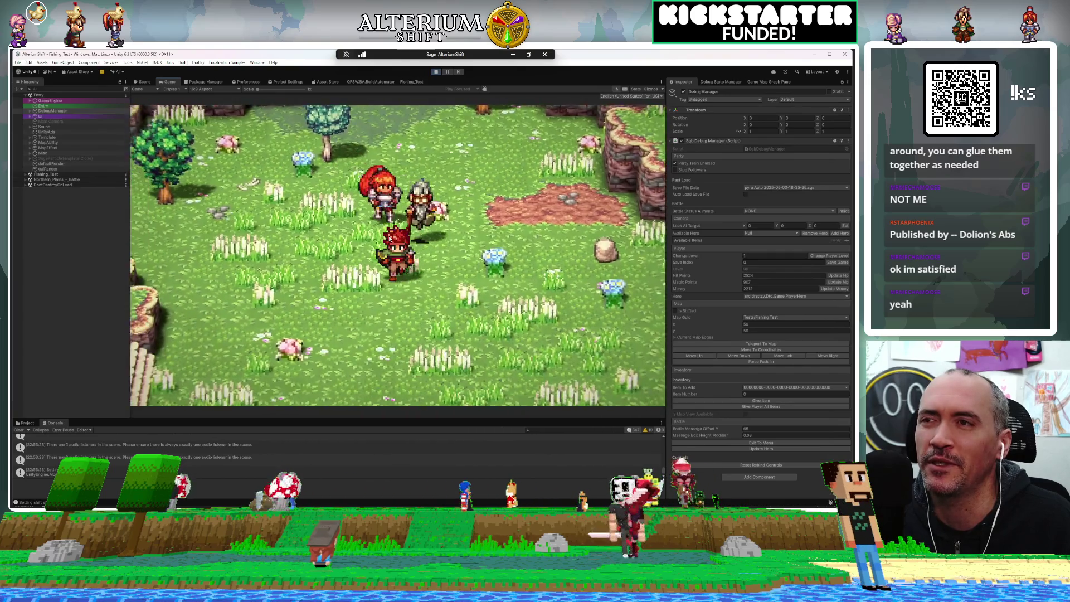
key("Left")
key("Left")
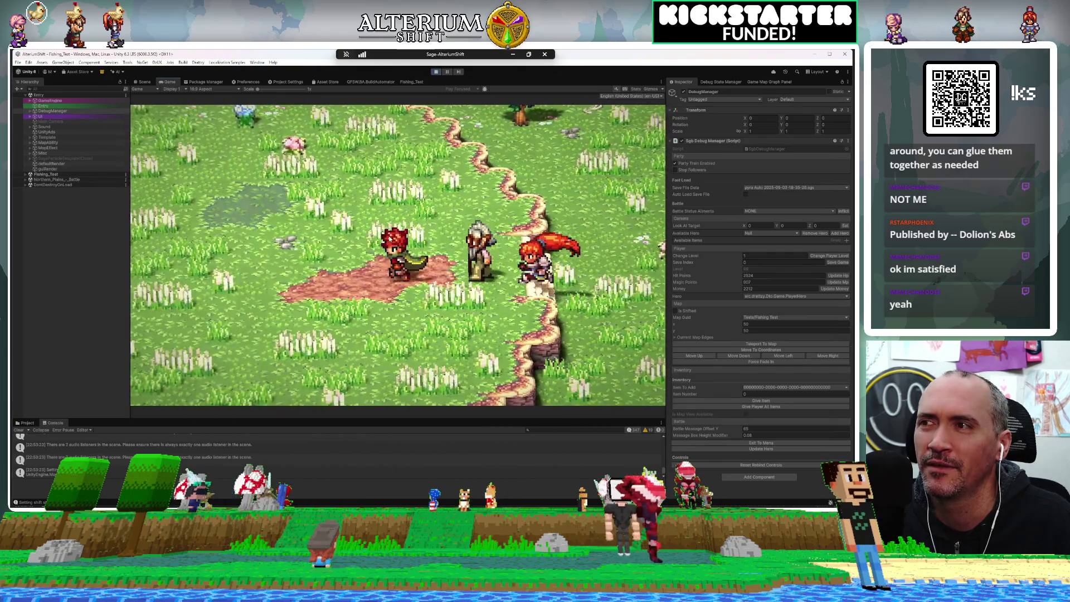
key("Left")
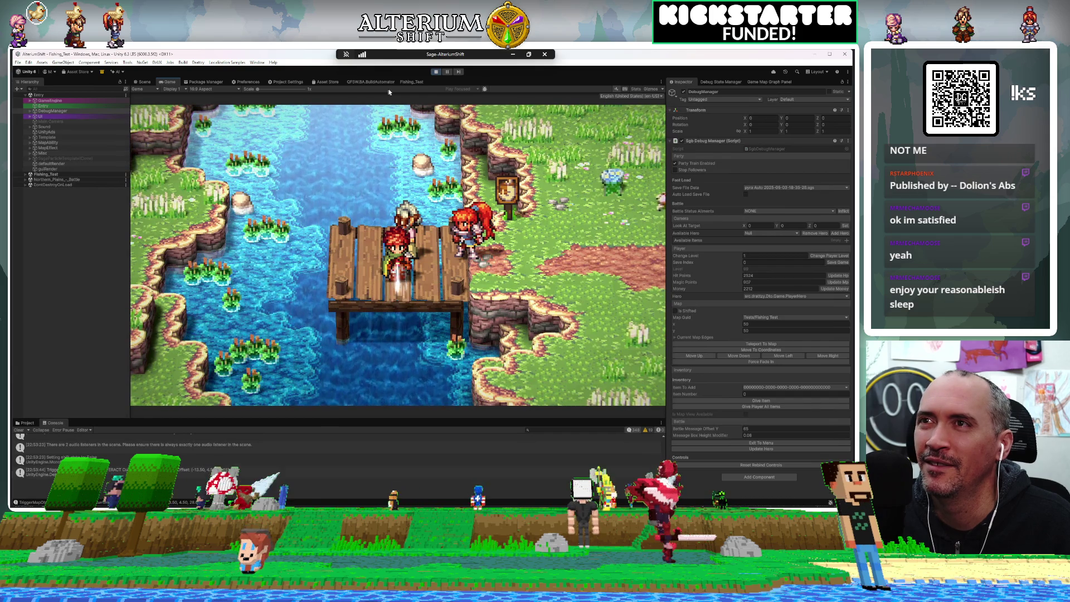
left_click(410, 82)
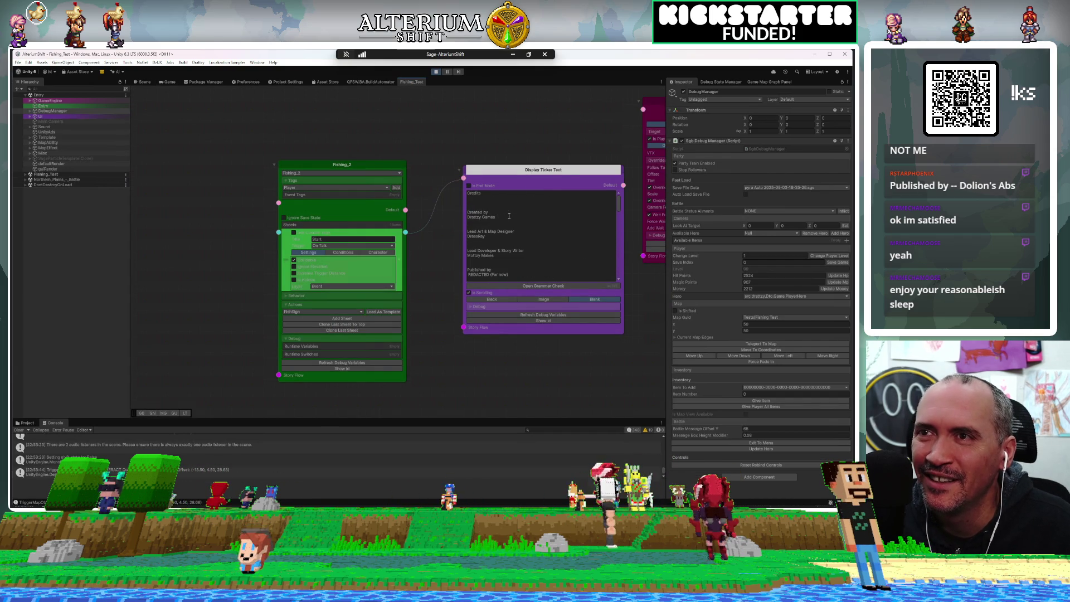
Check the credits text in the Display Ticker Text node, then stop the running play test
left_click(484, 195)
left_click(478, 193)
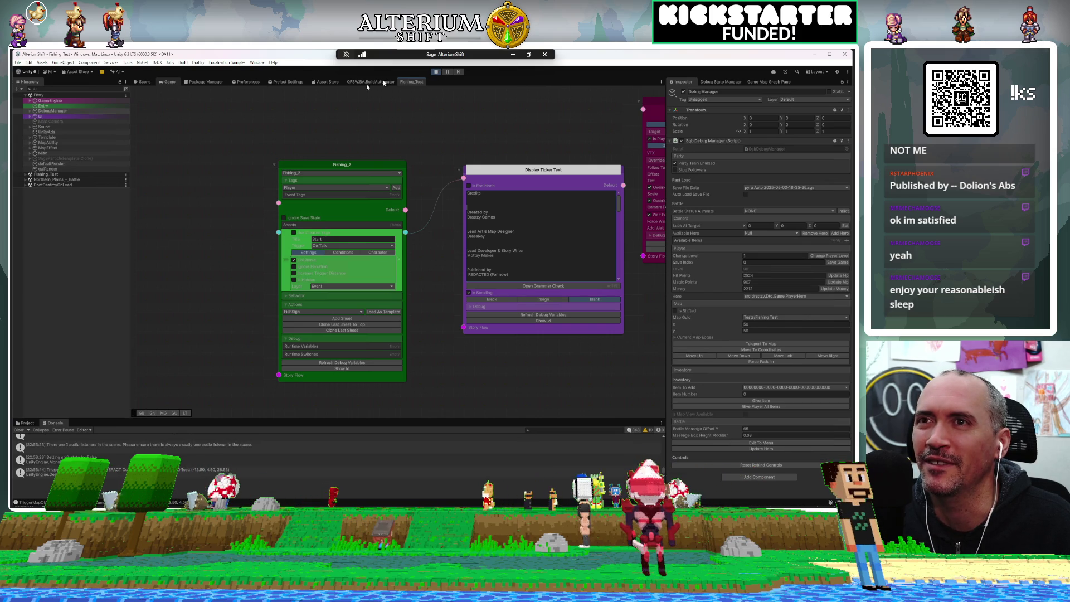
left_click(436, 72)
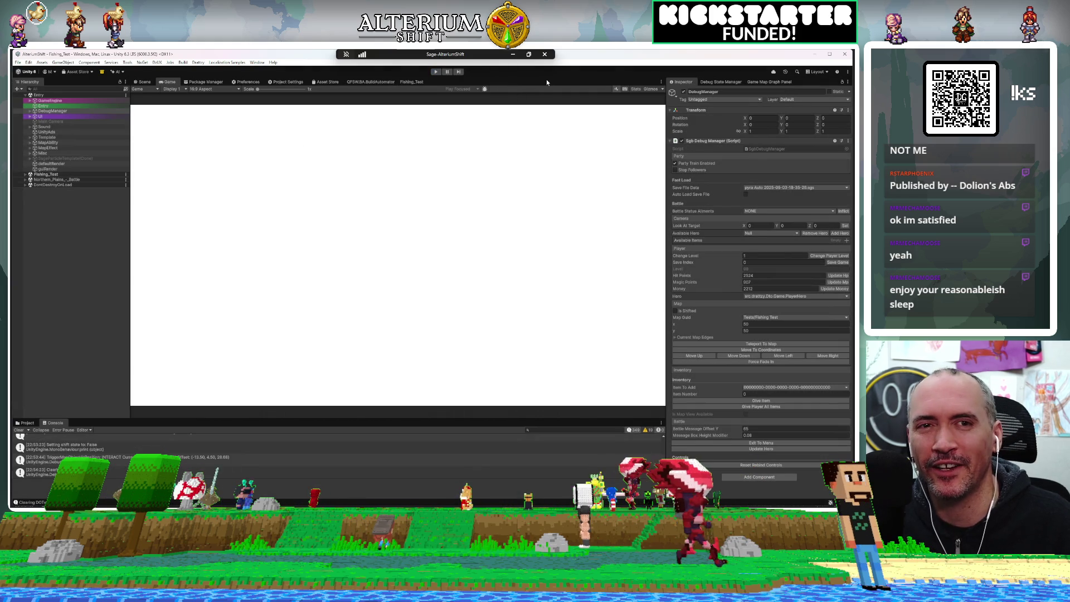
Re-enter Play mode with Ctrl+P for a fresh play test from the Entry scene
key("ctrl+p")
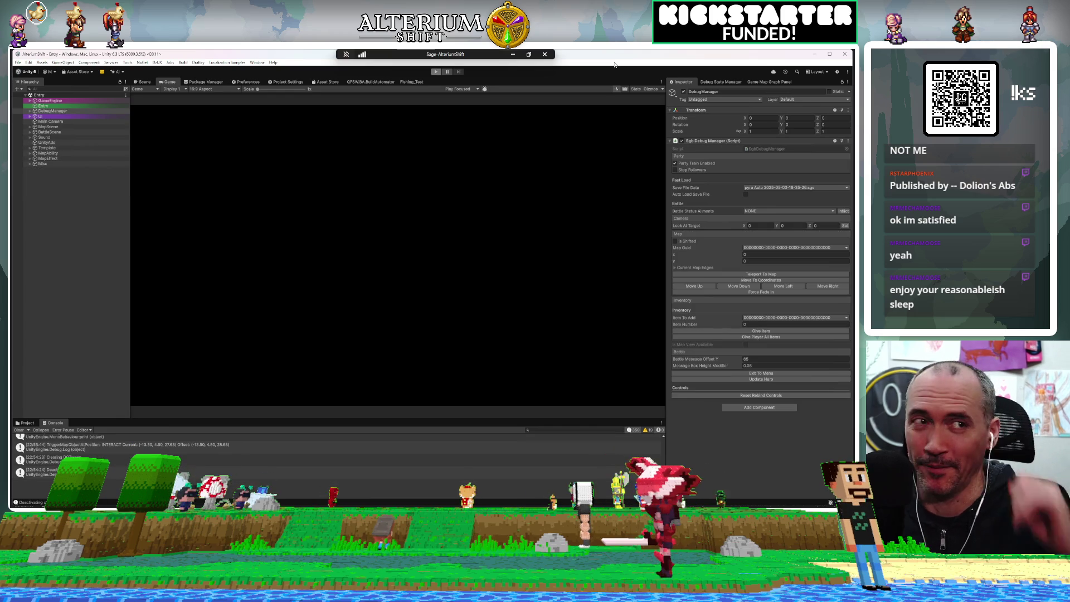